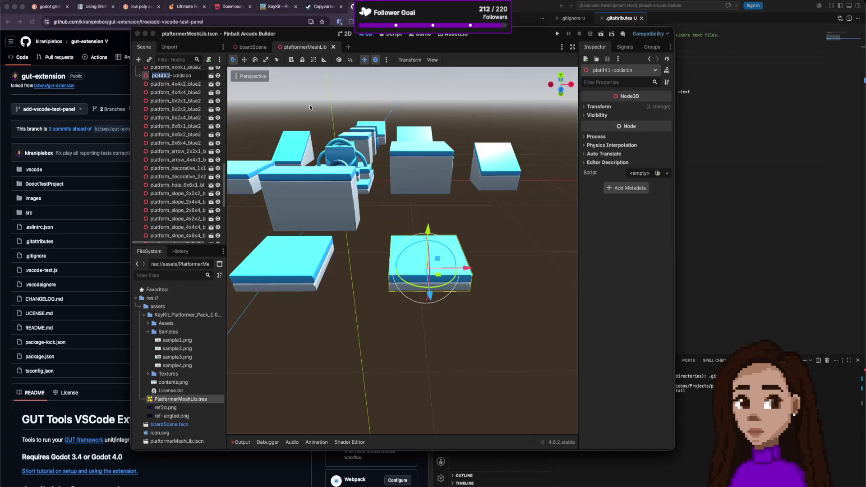
# - Rename the collision platform node to anotherplat-collision and save the scene
pyautogui.write('plat')
pyautogui.press('Return')
pyautogui.hotkey('ctrl', 's')
# - Export the scene as a MeshLibrary over PlatformerMeshLib.tres, confirming the overwrite
pyautogui.click(59, 0)
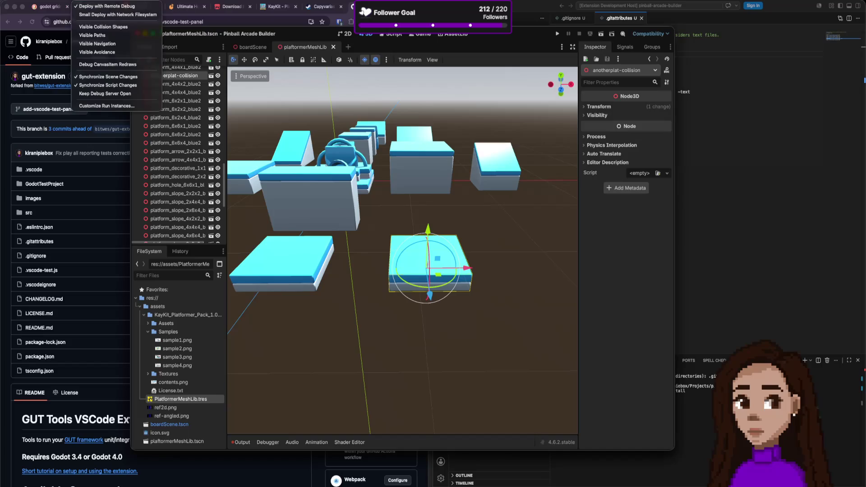
pyautogui.moveTo(104, 110)
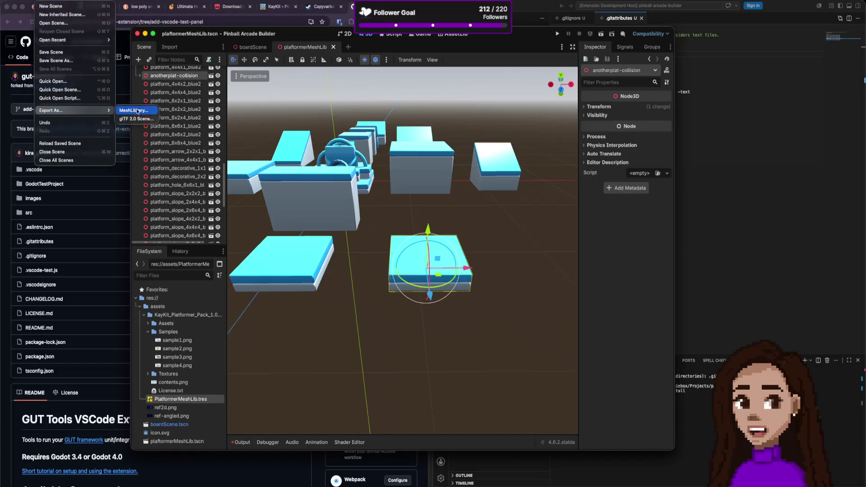
pyautogui.click(137, 111)
pyautogui.click(368, 167)
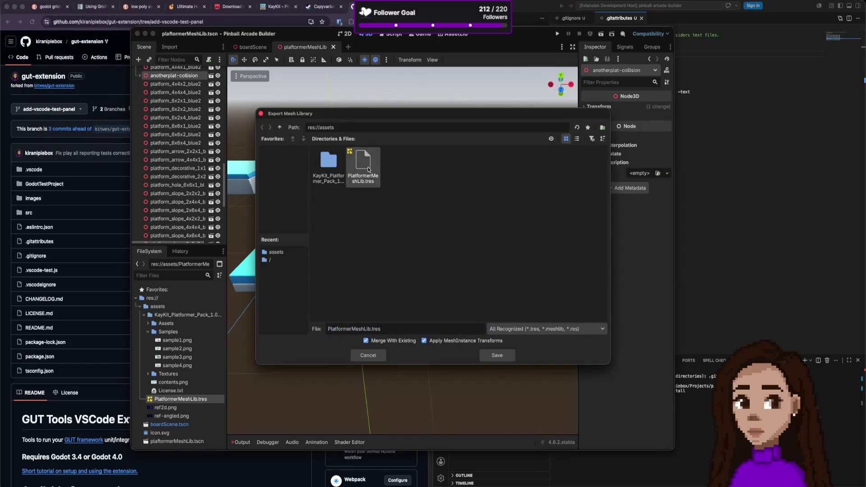
pyautogui.click(494, 356)
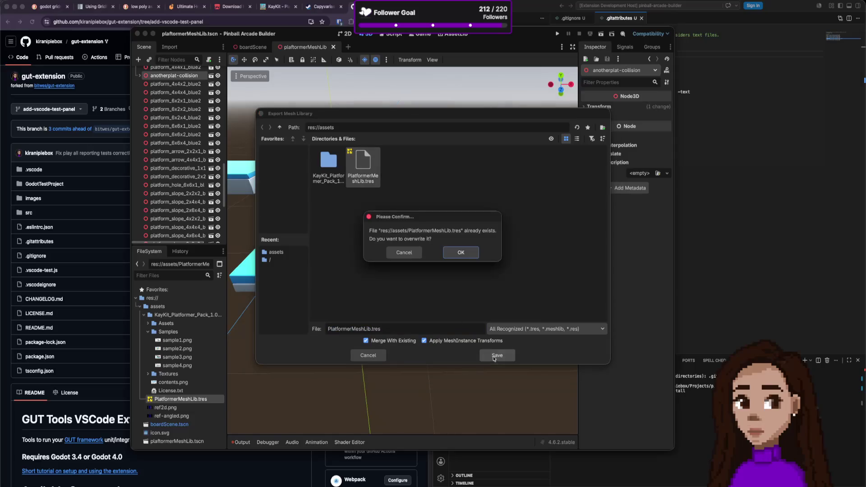
pyautogui.click(460, 253)
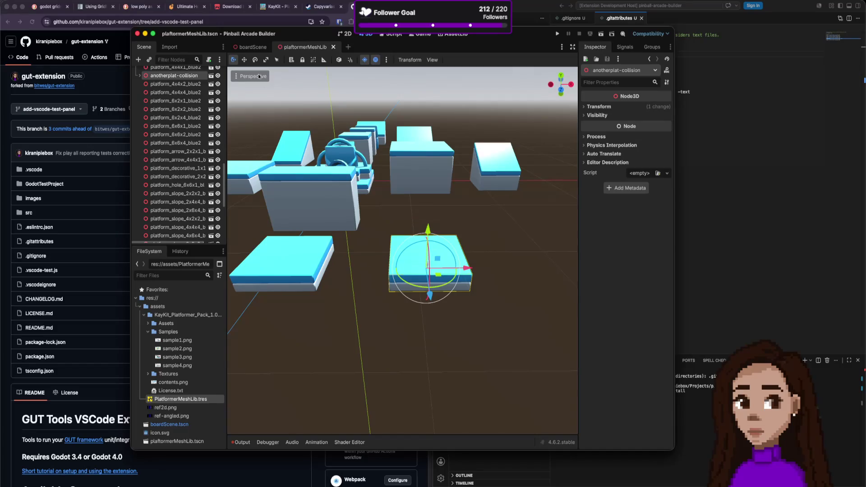
pyautogui.click(251, 48)
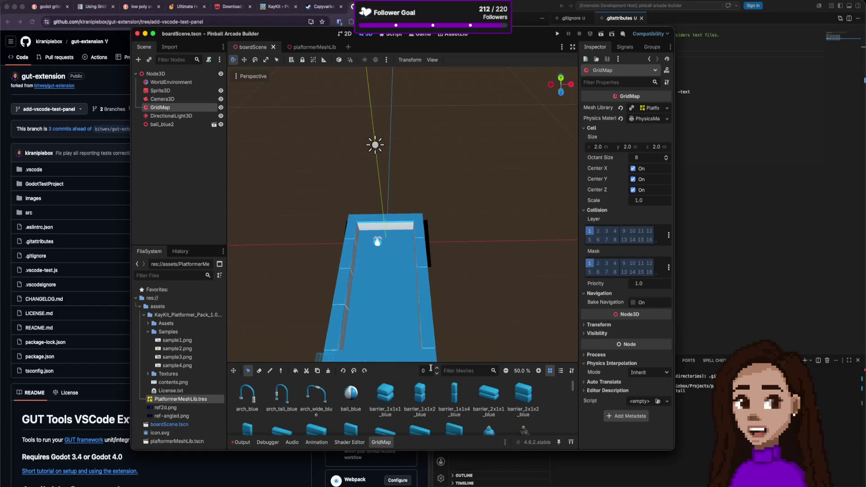
# - Clear the board GridMap's mesh library and load PlatformerMeshLib.tres into it
pyautogui.click(666, 108)
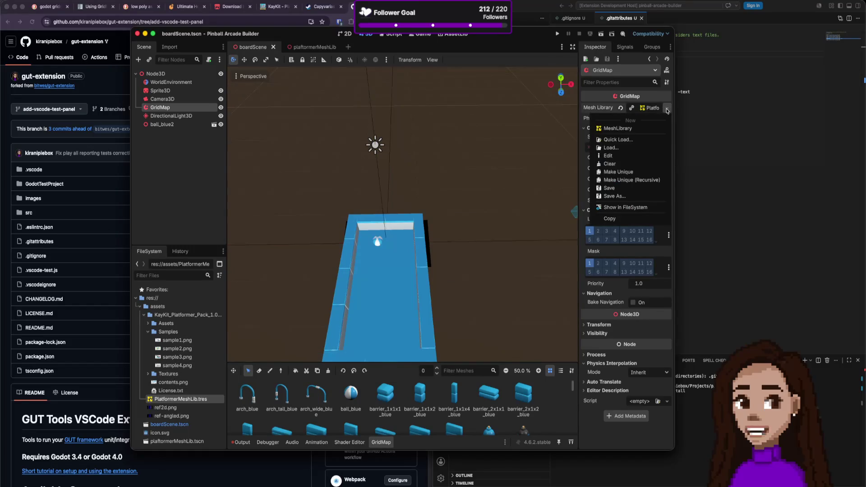
pyautogui.click(624, 164)
pyautogui.click(657, 109)
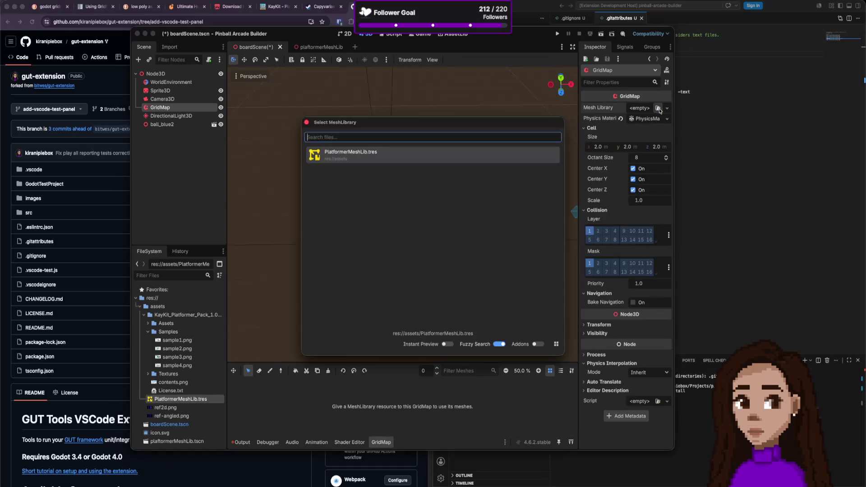
pyautogui.doubleClick(355, 152)
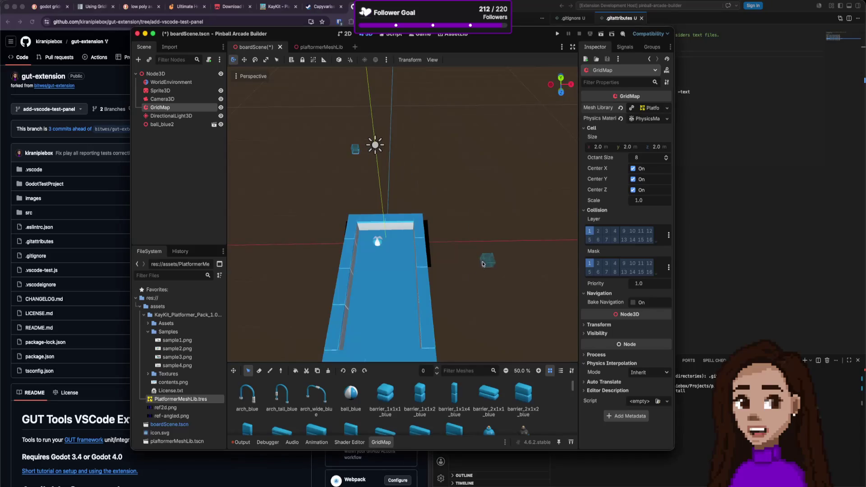
# - Filter the GridMap mesh palette for 'anothe' to find the new platform
pyautogui.scroll(-2, 451, 399)
pyautogui.scroll(-5, 451, 399)
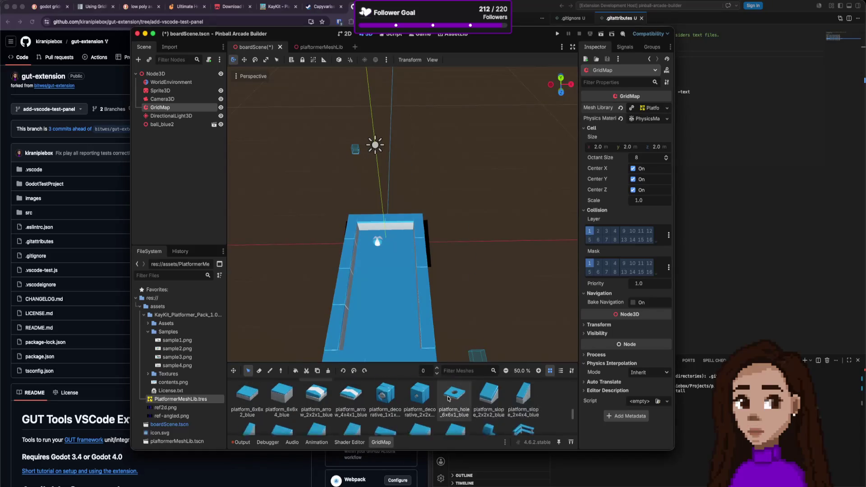
pyautogui.click(469, 371)
pyautogui.write('anothe')
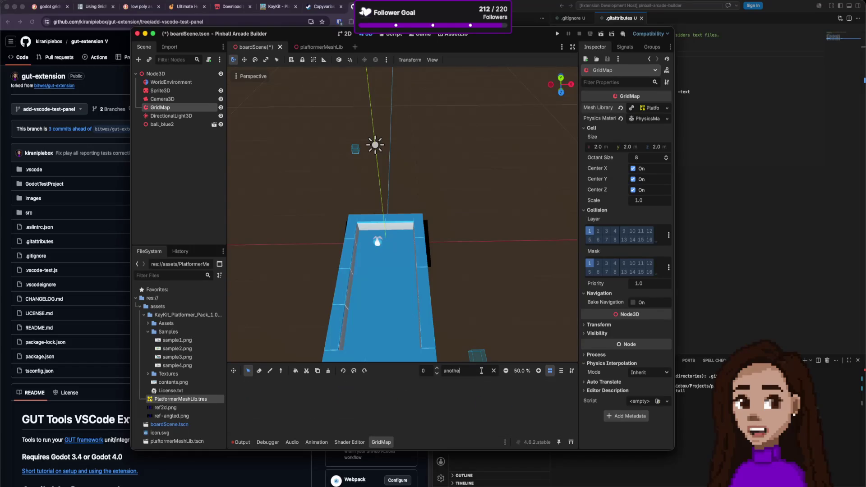
# - Check the mesh library and PlatformerMeshLib.tres file options, then return to the platformerMeshLib scene
pyautogui.click(667, 109)
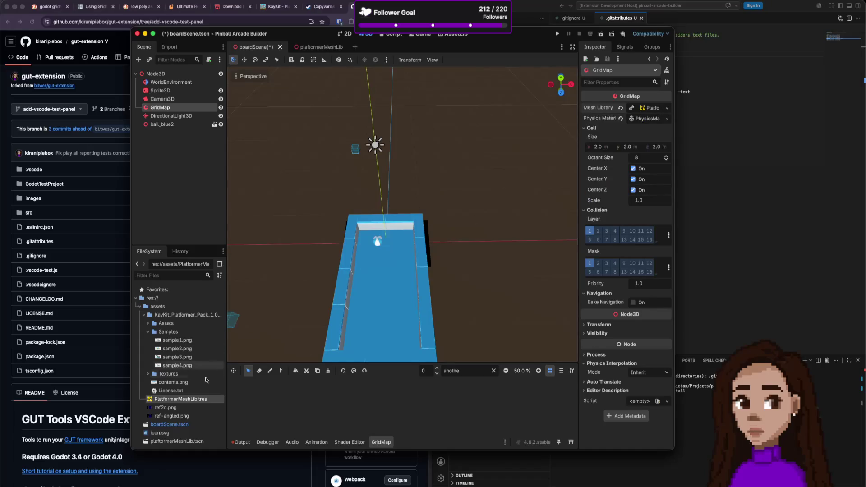
pyautogui.rightClick(192, 401)
pyautogui.click(182, 401)
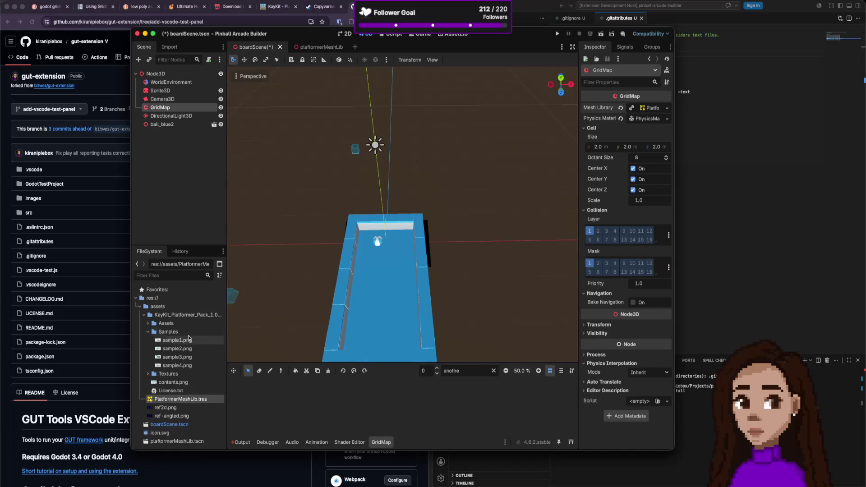
pyautogui.rightClick(202, 401)
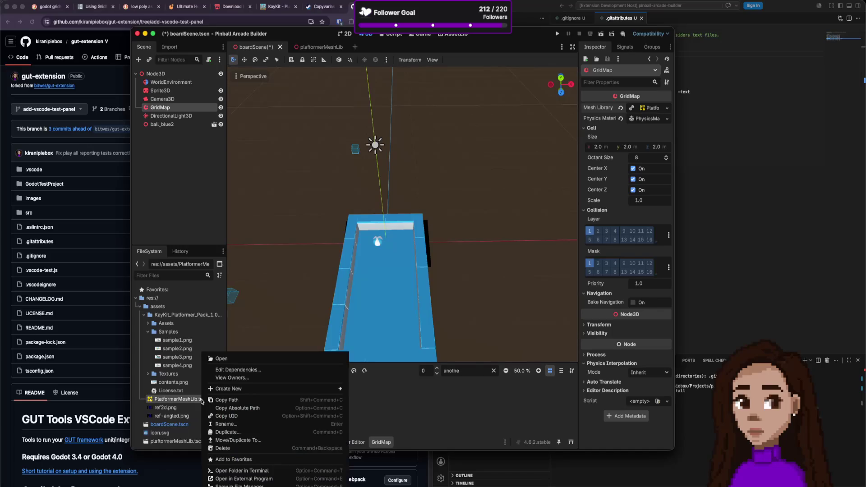
pyautogui.click(235, 408)
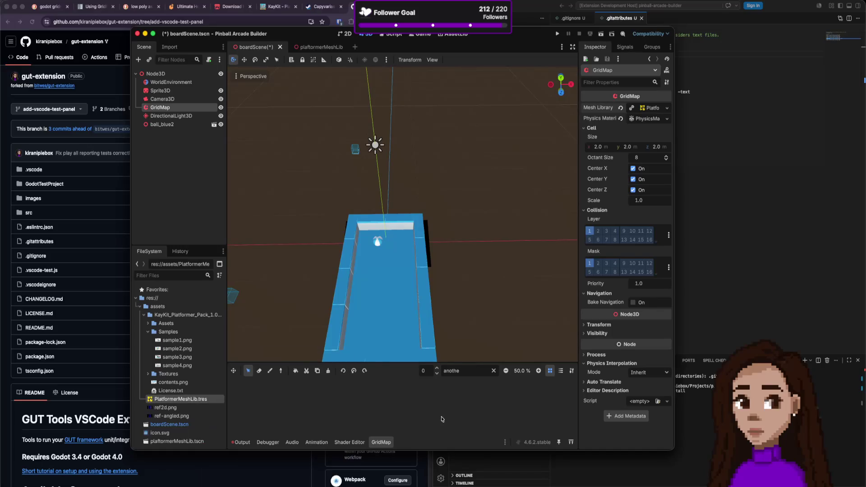
pyautogui.click(327, 50)
pyautogui.scroll(-8, 190, 218)
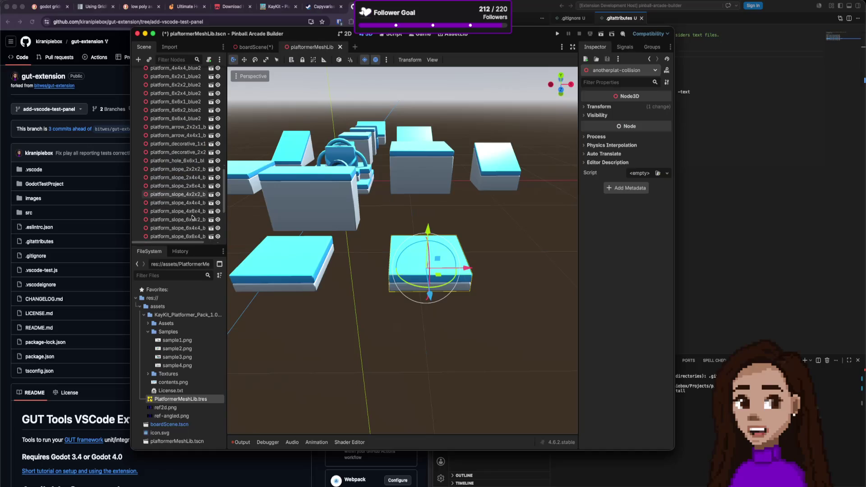
# - Duplicate platform_4x4x1_blue2 and move the copy forward along Z
pyautogui.scroll(8, 187, 203)
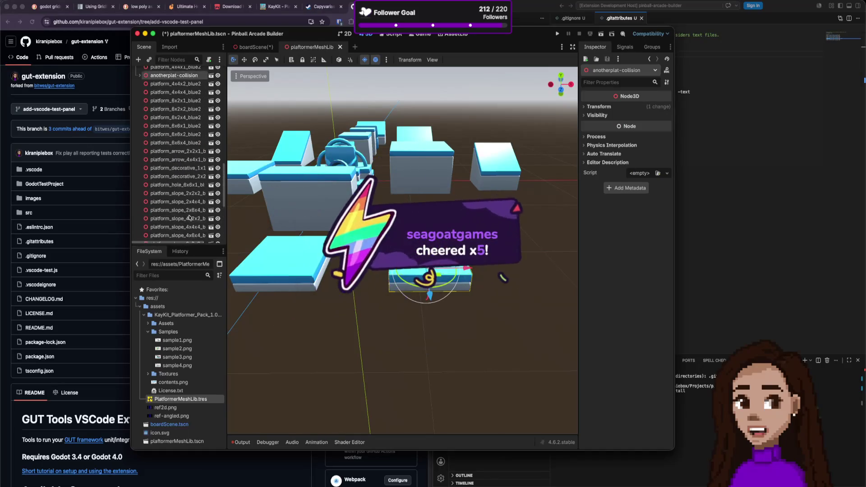
pyautogui.click(293, 248)
pyautogui.press('super+d')
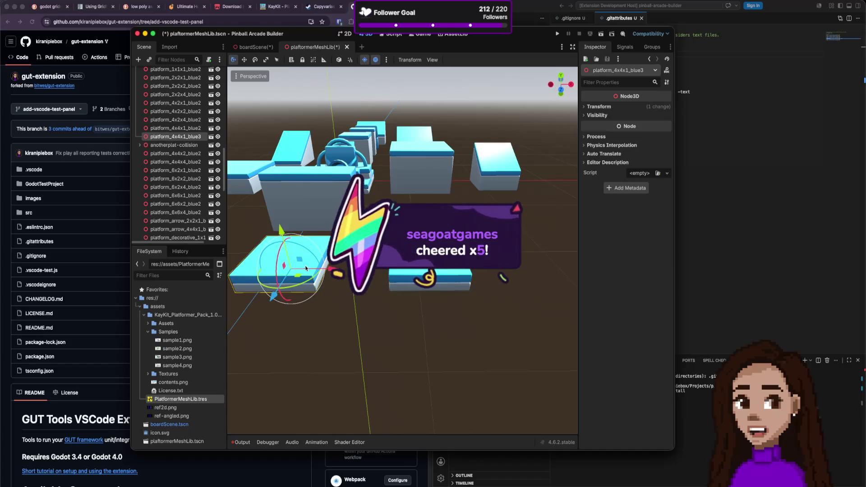
pyautogui.moveTo(277, 291)
pyautogui.mouseDown()
pyautogui.moveTo(258, 345)
pyautogui.moveTo(329, 370)
pyautogui.moveTo(397, 418)
pyautogui.moveTo(396, 401)
pyautogui.mouseUp()
# - Rename the copied platform to another-withoutbody and save the scene
pyautogui.doubleClick(168, 136)
pyautogui.write('another-without')
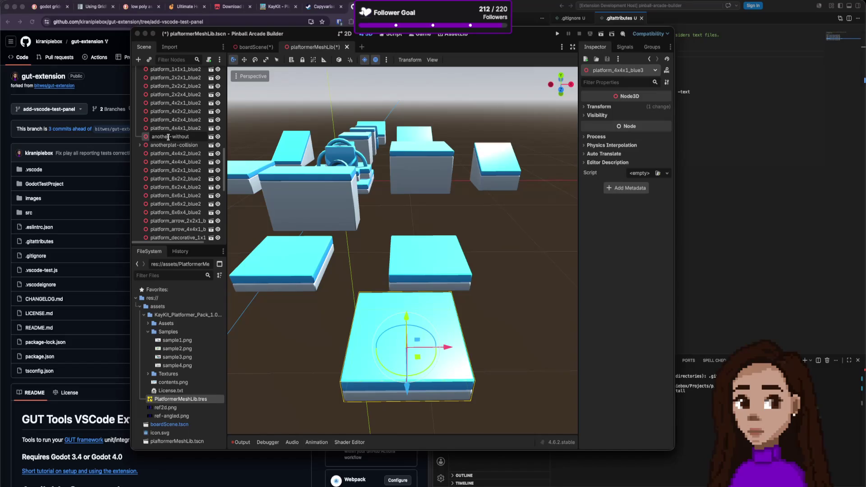
pyautogui.write('s')
pyautogui.press('BackSpace')
pyautogui.press('BackSpace')
pyautogui.write('body')
pyautogui.press('Return')
pyautogui.press('super+s')
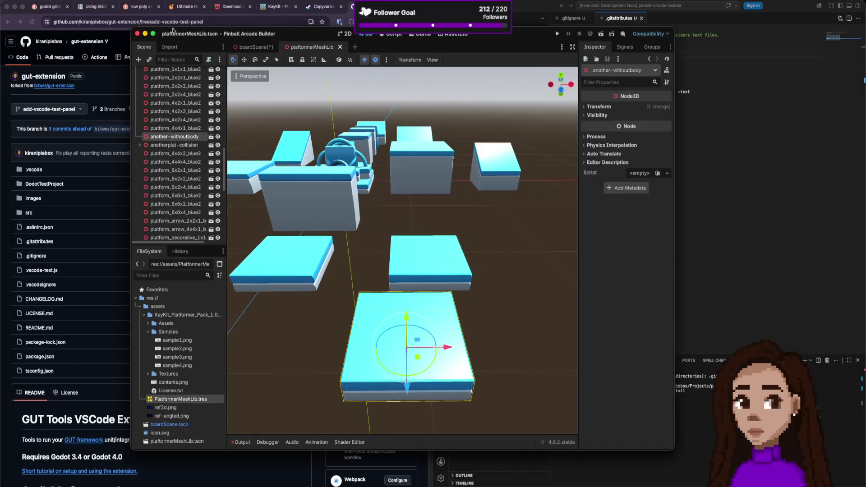
pyautogui.click(82, 1)
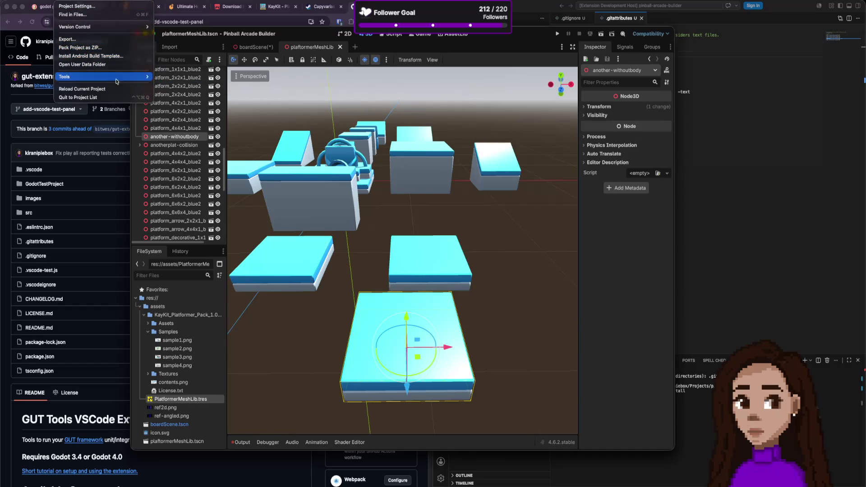
# - Export the scene as a MeshLibrary to PlatformerMeshLib.tres, overwriting the existing file
pyautogui.moveTo(45, 1)
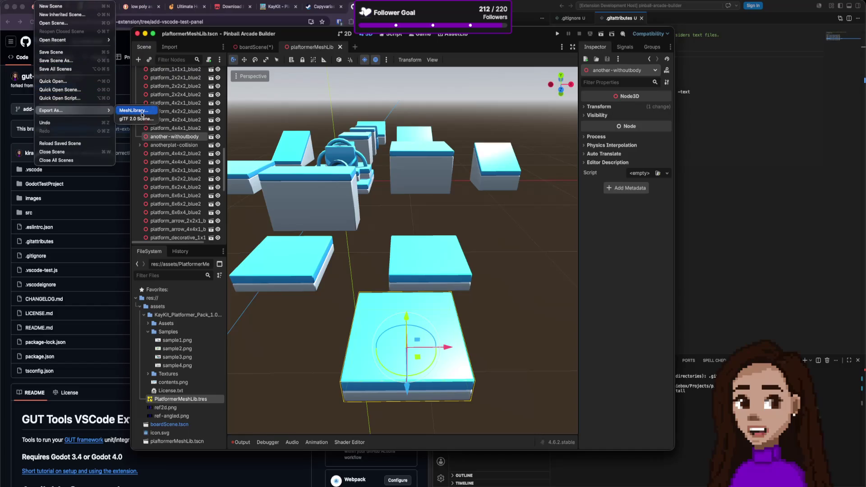
pyautogui.click(485, 184)
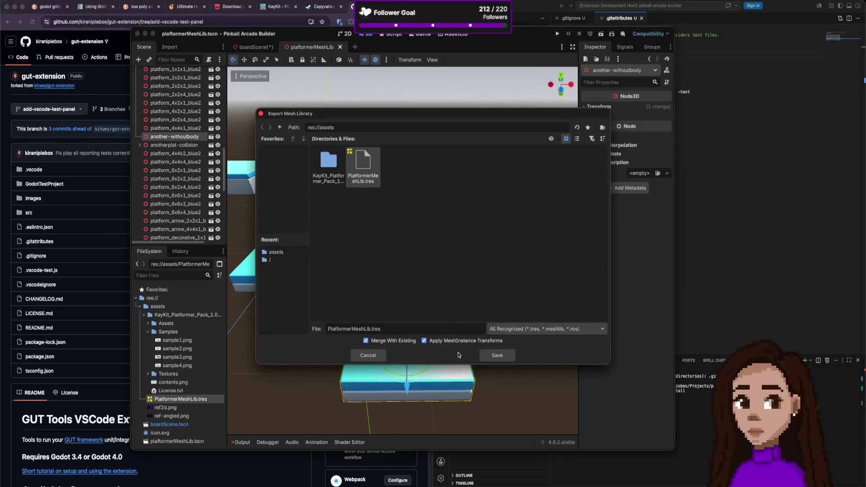
pyautogui.click(496, 356)
pyautogui.click(458, 251)
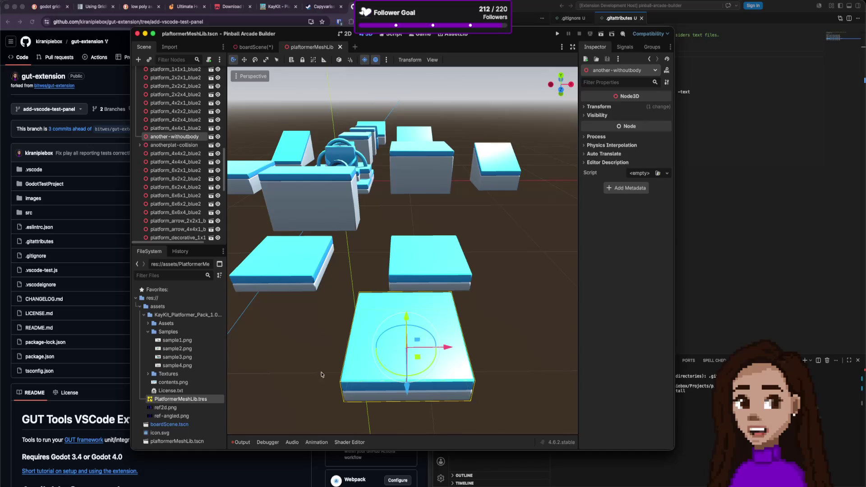
# - On the board scene, filter the GridMap palette for 'anot', then clear the filter
pyautogui.click(259, 48)
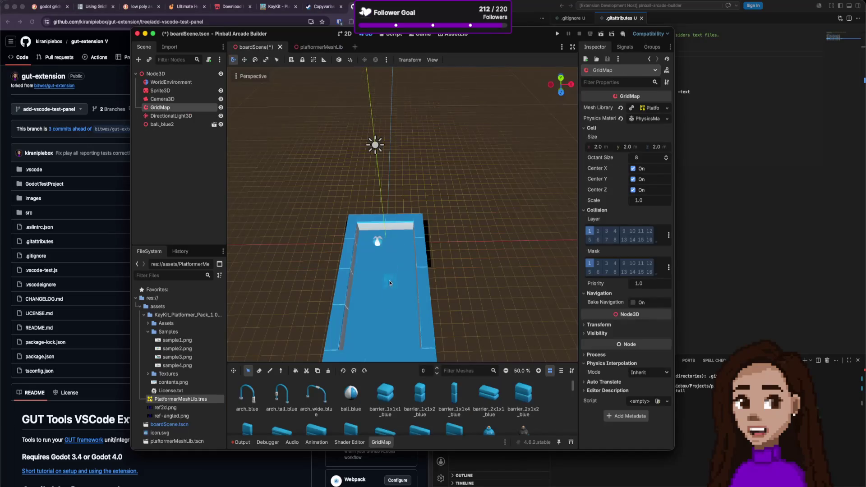
pyautogui.rightClick(165, 400)
pyautogui.click(166, 402)
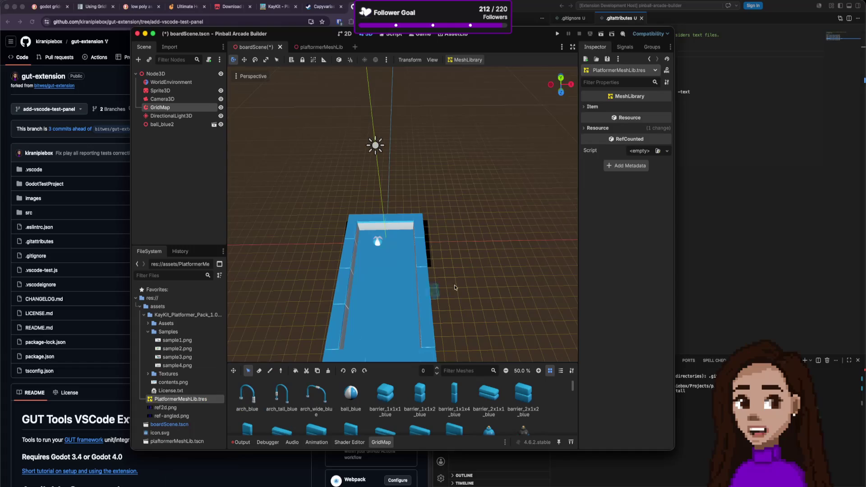
pyautogui.write('ranot')
pyautogui.click(494, 383)
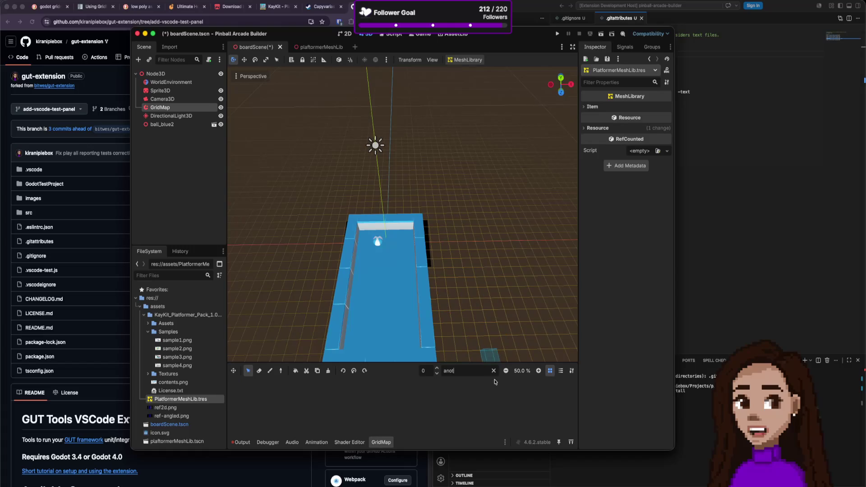
pyautogui.click(495, 371)
pyautogui.click(571, 372)
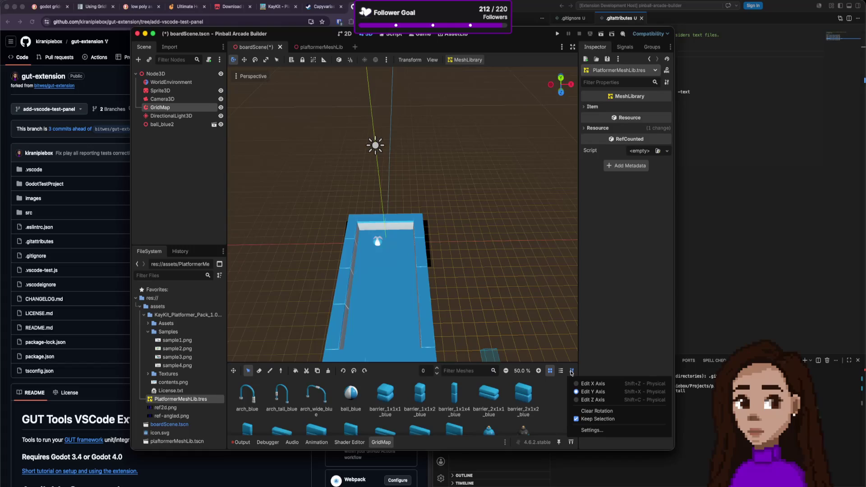
pyautogui.click(571, 371)
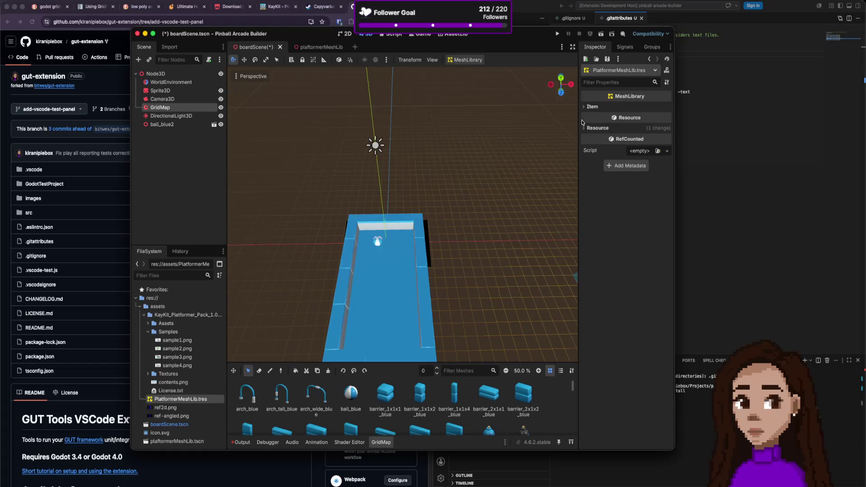
# - Inspect the mesh library's sub-resources and one item's albedo texture
pyautogui.click(652, 71)
pyautogui.scroll(-10, 614, 250)
pyautogui.scroll(-7, 614, 250)
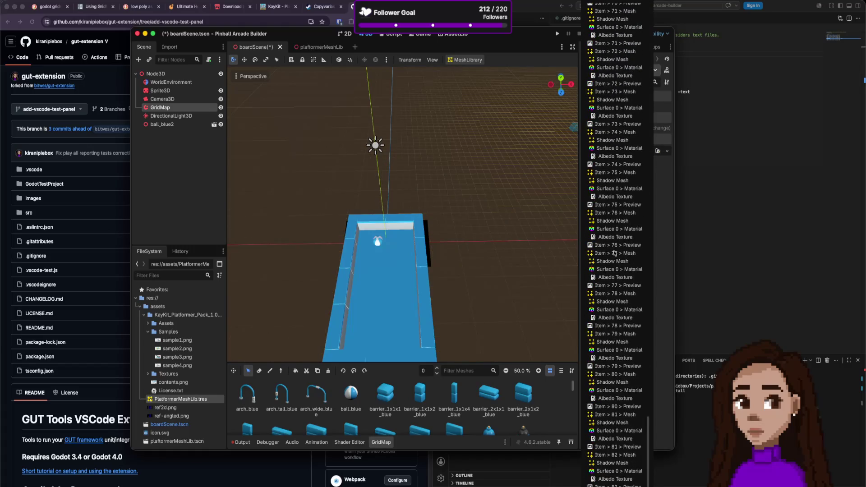
pyautogui.click(616, 486)
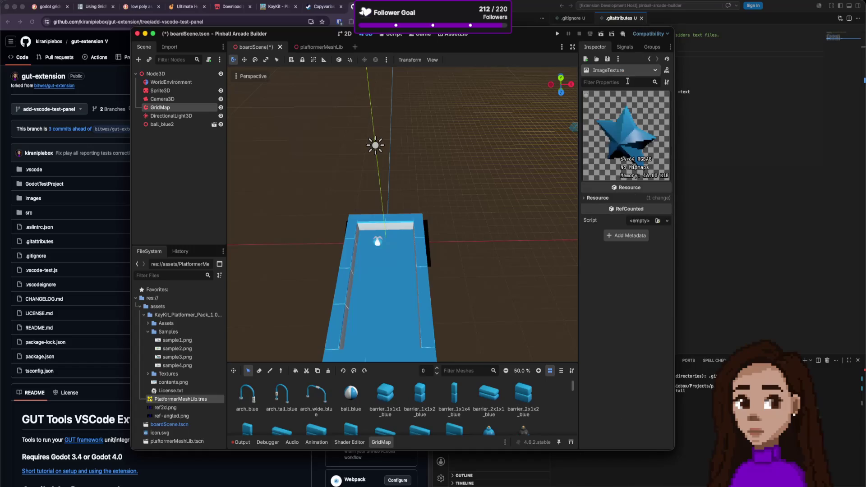
pyautogui.click(653, 72)
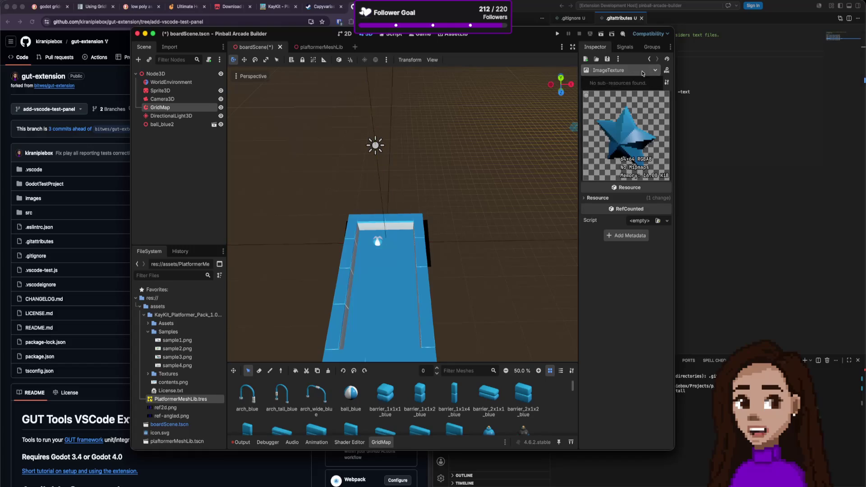
pyautogui.click(617, 61)
# - Load PlatformerMeshLib.tres from the assets folder into the Inspector
pyautogui.click(598, 60)
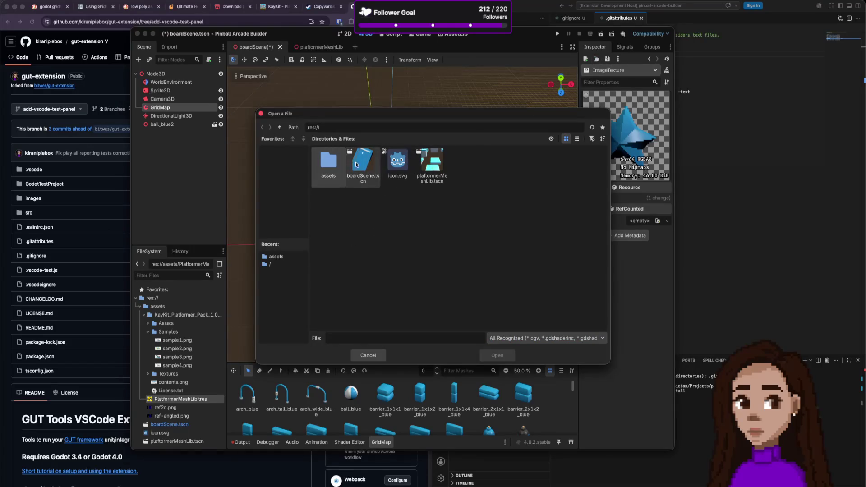
pyautogui.doubleClick(336, 163)
pyautogui.doubleClick(361, 167)
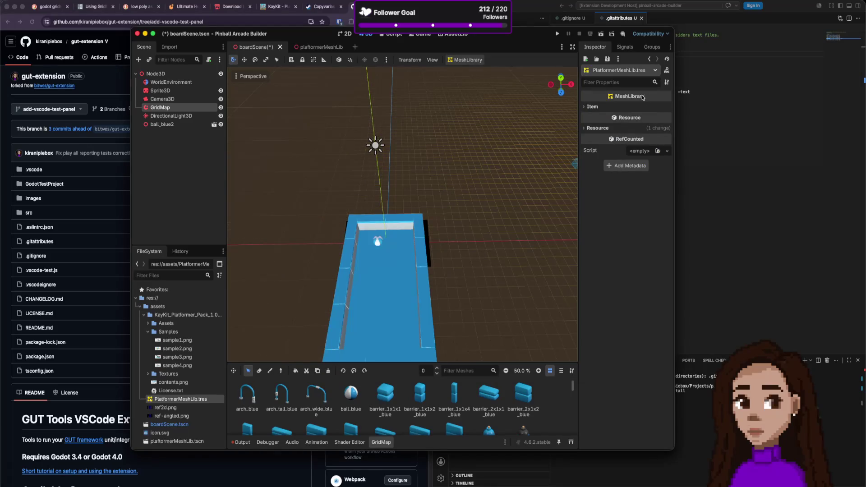
# - Expand the mesh library's Item list and items 52 through 82 to view their meshes
pyautogui.click(625, 128)
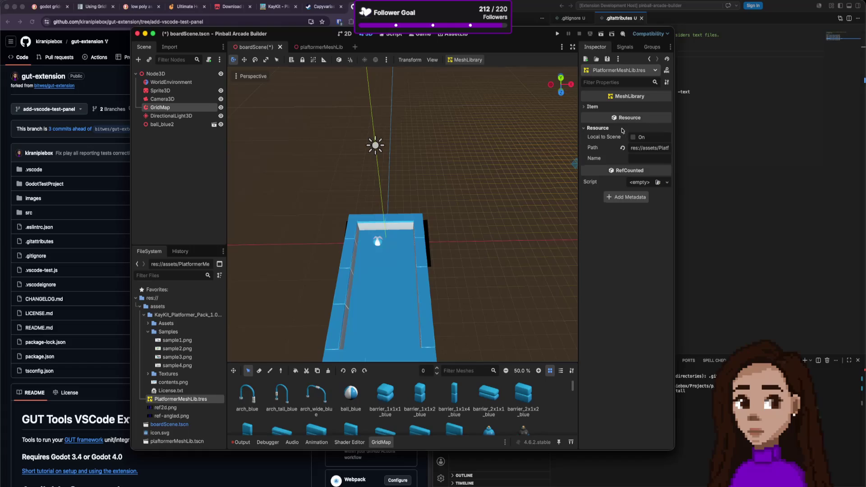
pyautogui.click(593, 107)
pyautogui.scroll(-15, 600, 226)
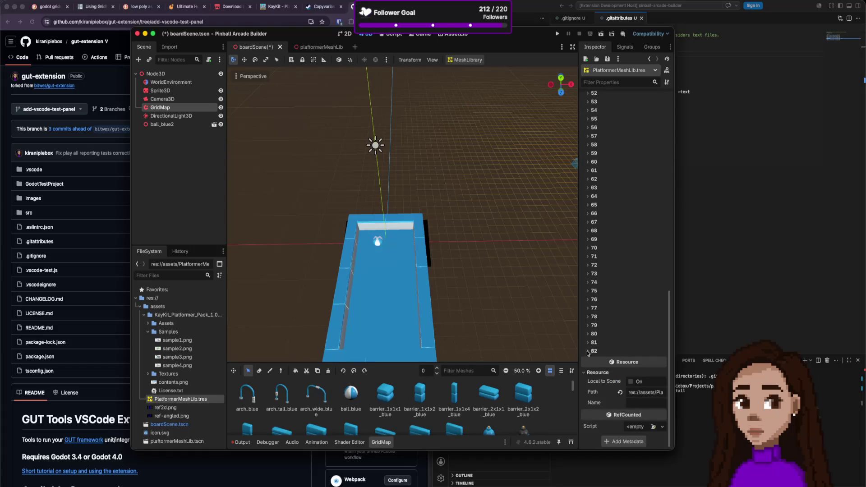
pyautogui.click(588, 352)
pyautogui.click(588, 274)
pyautogui.click(589, 265)
pyautogui.click(589, 247)
pyautogui.click(592, 230)
pyautogui.click(593, 214)
pyautogui.click(593, 195)
pyautogui.click(594, 179)
pyautogui.click(594, 161)
pyautogui.click(595, 145)
pyautogui.click(595, 128)
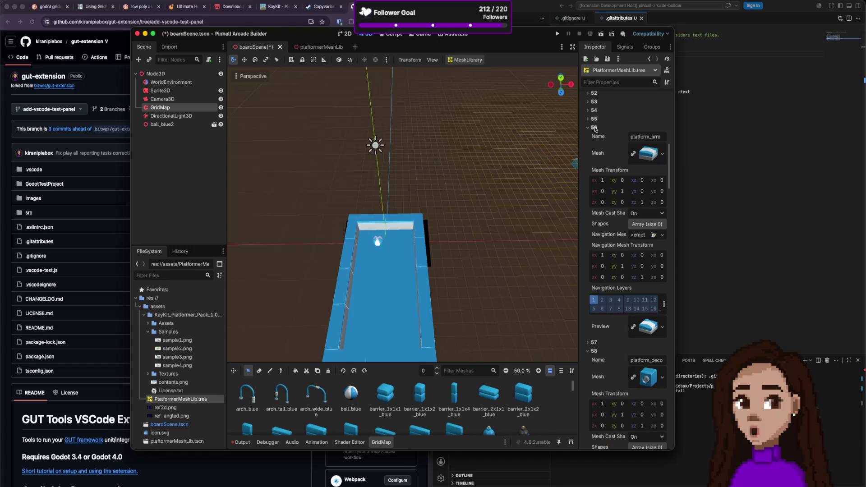
pyautogui.click(595, 118)
pyautogui.click(595, 110)
pyautogui.click(594, 102)
pyautogui.click(594, 94)
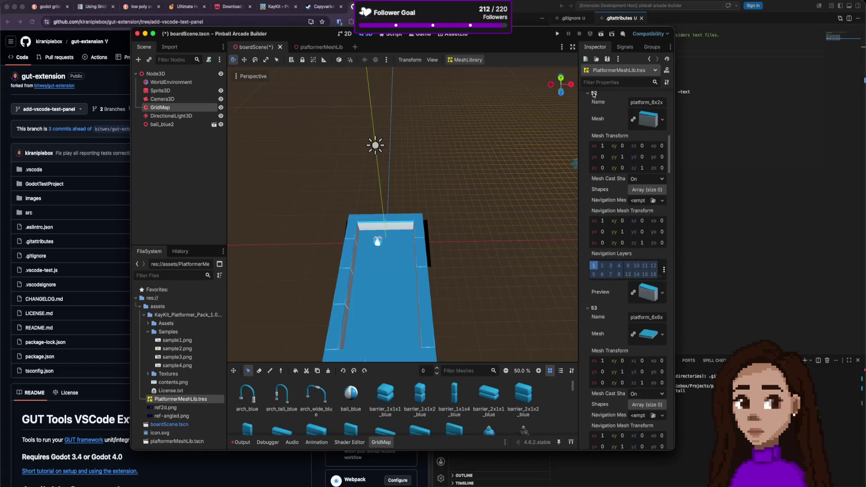
# - Expand the items in the 40s range, down to item 43
pyautogui.scroll(5, 609, 154)
pyautogui.click(594, 147)
pyautogui.click(594, 139)
pyautogui.click(595, 130)
pyautogui.click(594, 122)
pyautogui.click(594, 113)
pyautogui.click(594, 104)
# - Open and close the mesh library's extra options, then return to the plaftormerMeshLib scene
pyautogui.scroll(6, 614, 200)
pyautogui.scroll(15, 614, 200)
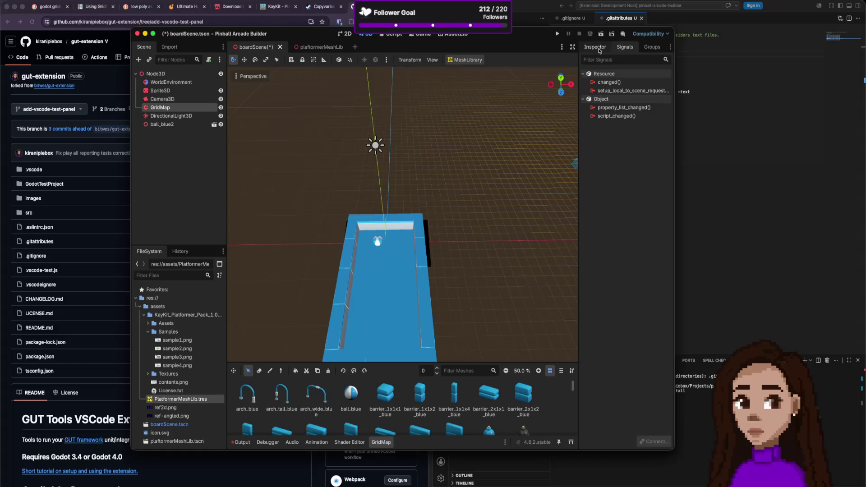
pyautogui.click(618, 59)
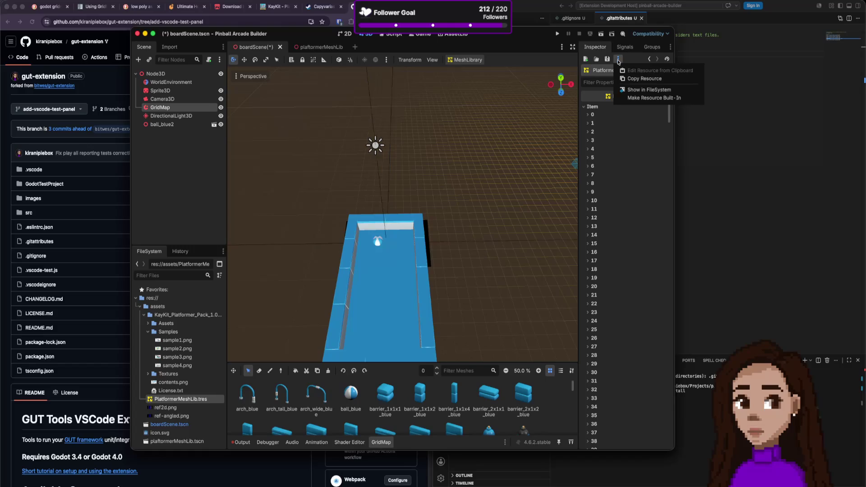
pyautogui.click(618, 62)
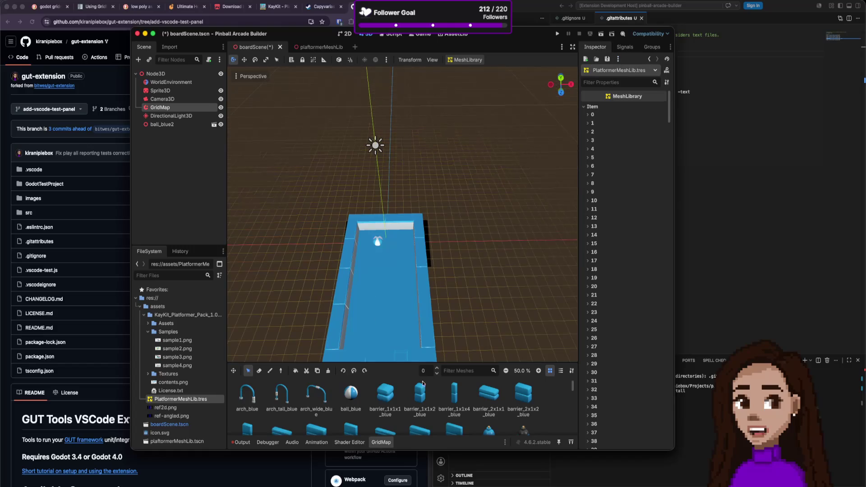
pyautogui.click(316, 47)
pyautogui.scroll(-10, 367, 222)
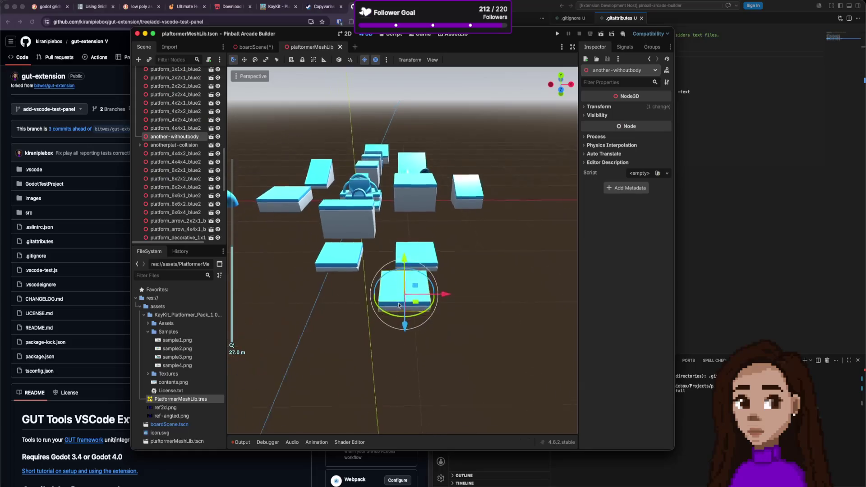
pyautogui.scroll(3, 385, 252)
pyautogui.moveTo(271, 102)
pyautogui.mouseDown()
pyautogui.moveTo(459, 234)
pyautogui.moveTo(389, 227)
pyautogui.mouseUp()
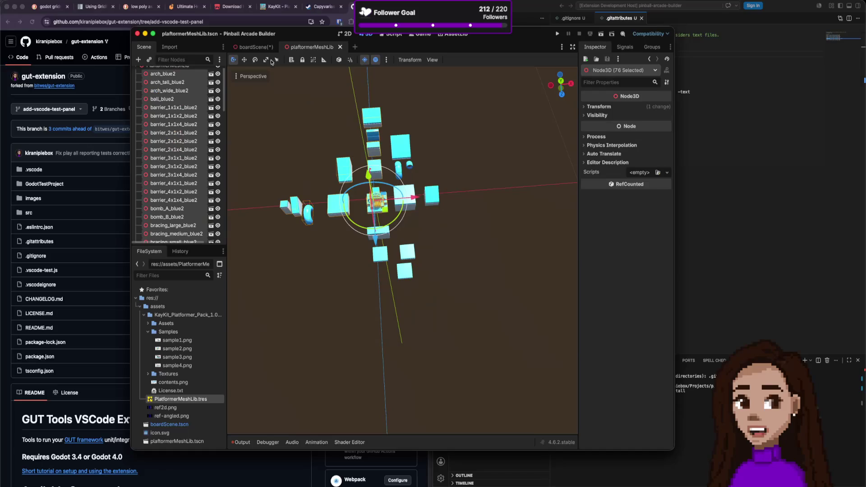
pyautogui.click(254, 47)
pyautogui.scroll(-5, 432, 424)
pyautogui.scroll(-3, 464, 410)
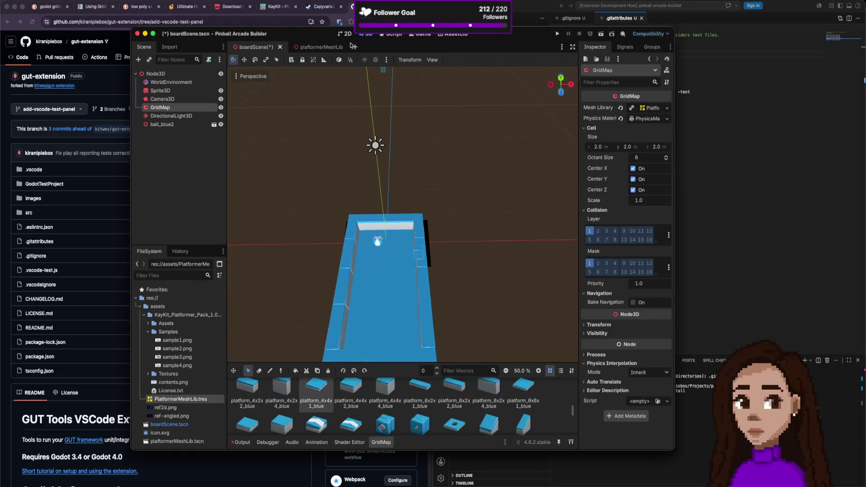
pyautogui.click(317, 48)
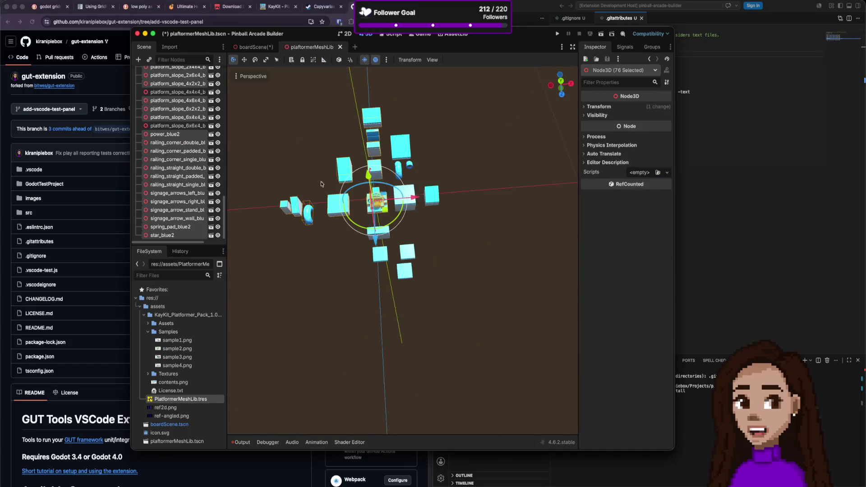
pyautogui.scroll(5, 409, 209)
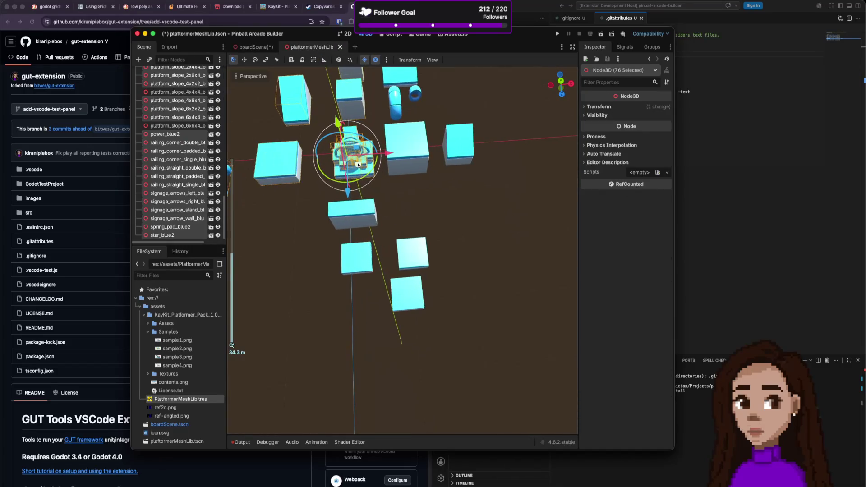
pyautogui.click(187, 194)
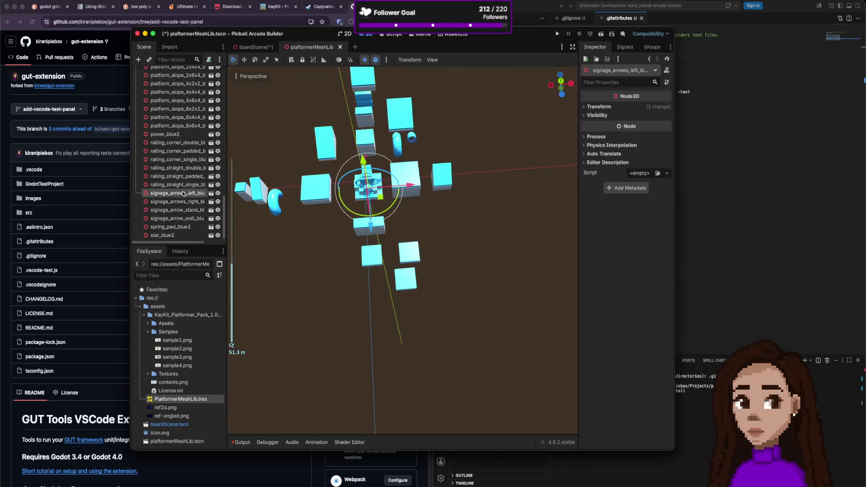
pyautogui.scroll(10, 189, 192)
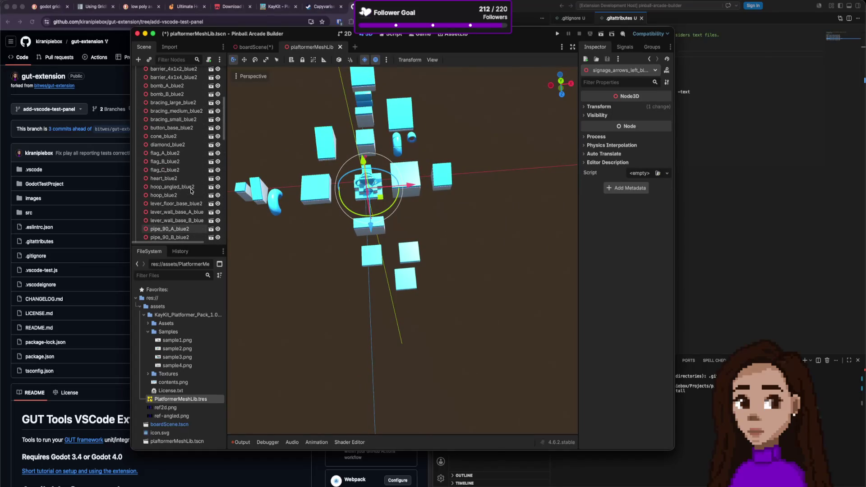
pyautogui.scroll(-10, 190, 191)
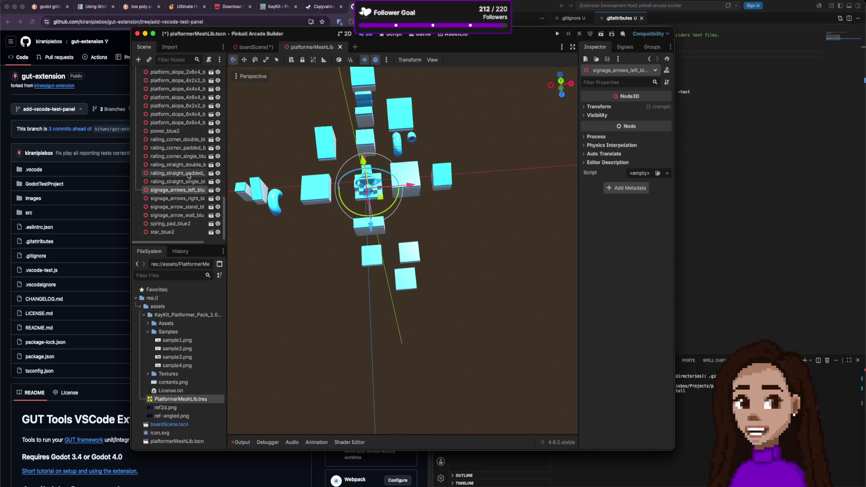
pyautogui.scroll(2, 188, 173)
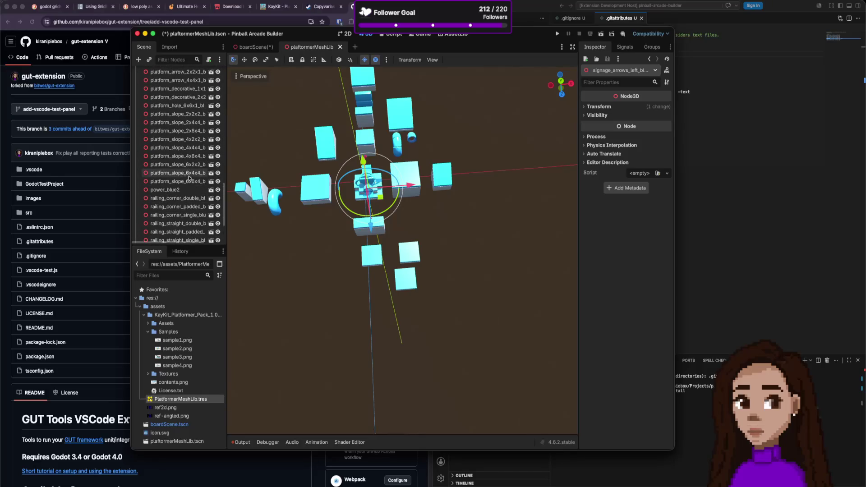
pyautogui.click(189, 181)
# - Move the slope, platform_6x2x2_blue2 and platform_6x2x4_blue2 pieces forward out of the cluster
pyautogui.moveTo(370, 226); pyautogui.dragTo(377, 381)
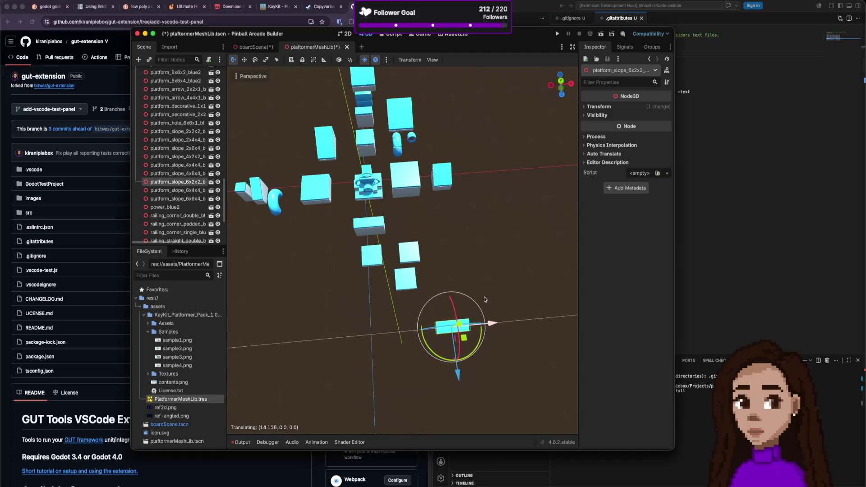
pyautogui.scroll(-5, 391, 253)
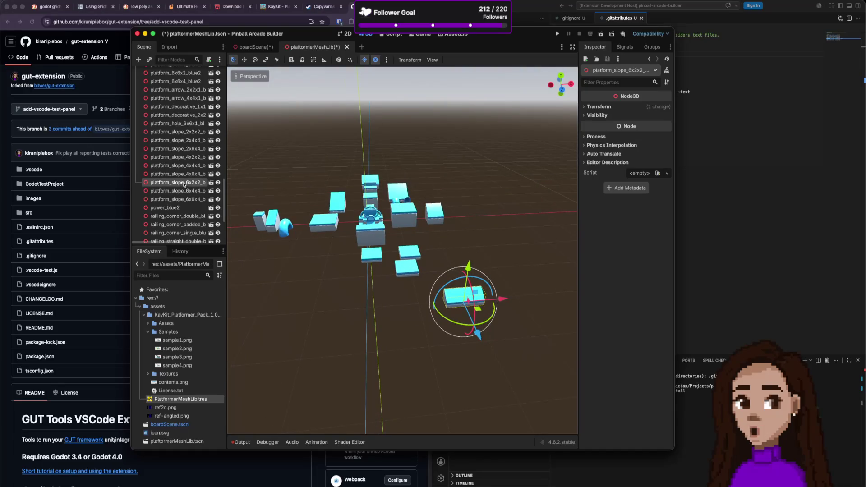
pyautogui.scroll(1, 194, 139)
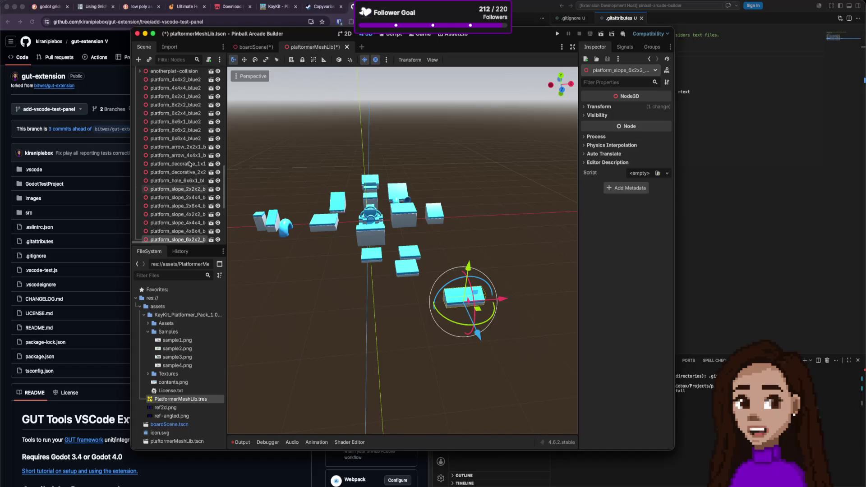
pyautogui.scroll(5, 192, 131)
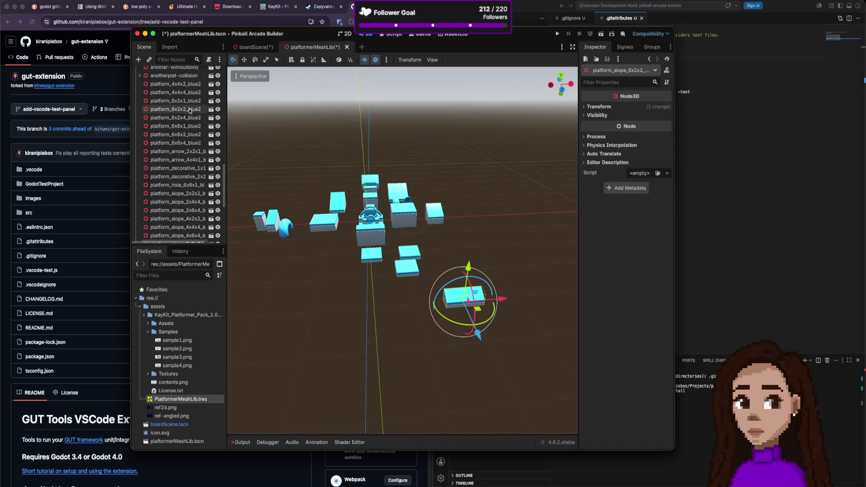
pyautogui.click(190, 109)
pyautogui.moveTo(372, 244); pyautogui.dragTo(372, 327)
pyautogui.click(187, 117)
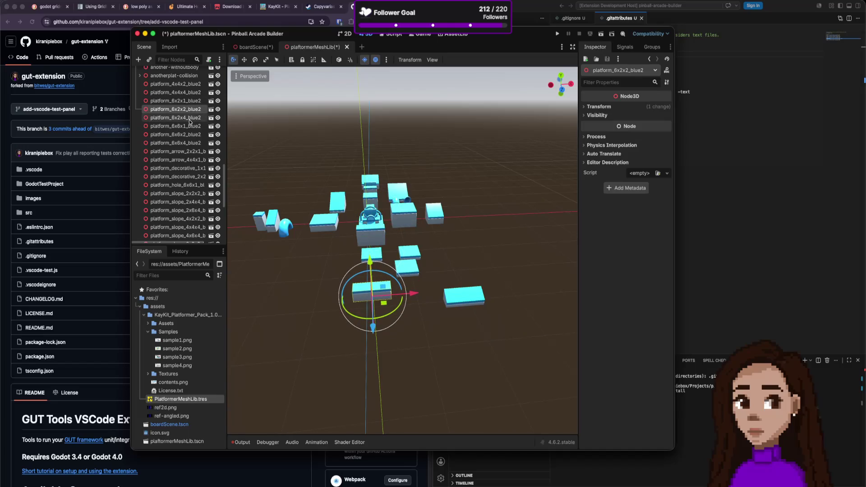
pyautogui.moveTo(372, 266); pyautogui.dragTo(368, 325)
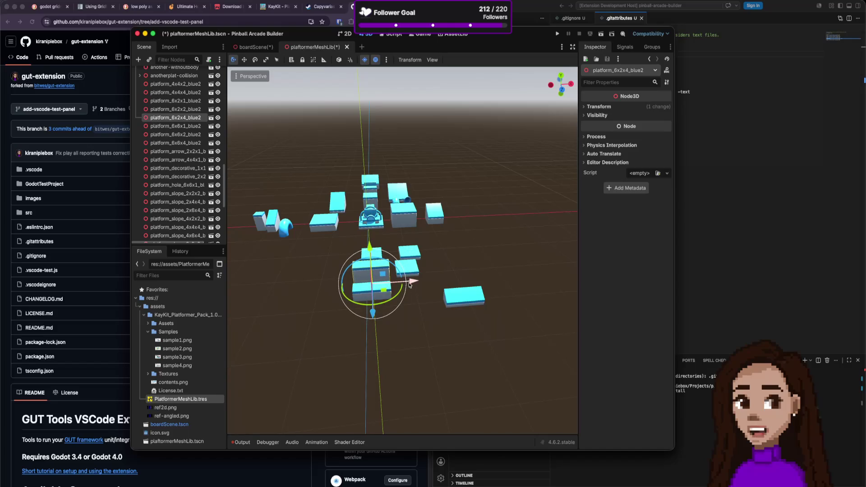
pyautogui.moveTo(409, 284); pyautogui.dragTo(312, 286)
pyautogui.scroll(-1, 271, 234)
pyautogui.scroll(3, 178, 117)
# - Move the three kept nodes to the tree's top and select the rest down to star_blue2
pyautogui.moveTo(178, 150); pyautogui.dragTo(180, 113)
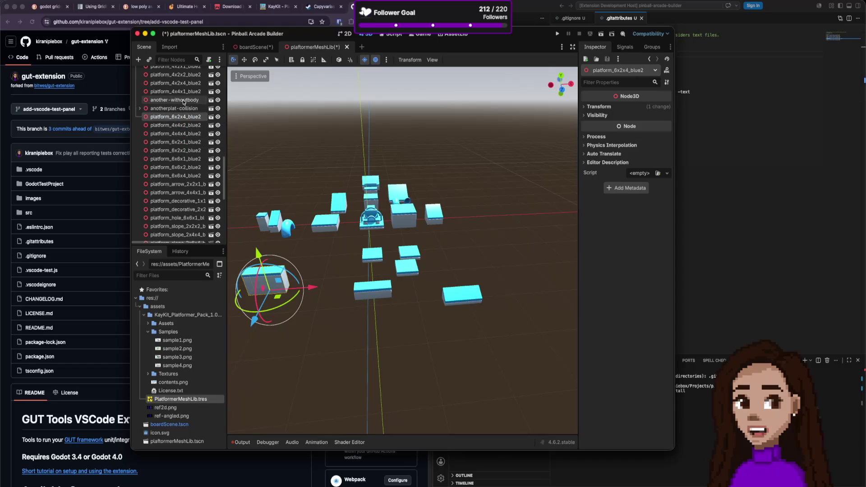
pyautogui.keyDown('shift'); pyautogui.click(183, 102); pyautogui.keyUp('shift')
pyautogui.scroll(5, 180, 135)
pyautogui.moveTo(174, 195); pyautogui.dragTo(169, 79)
pyautogui.scroll(10, 175, 191)
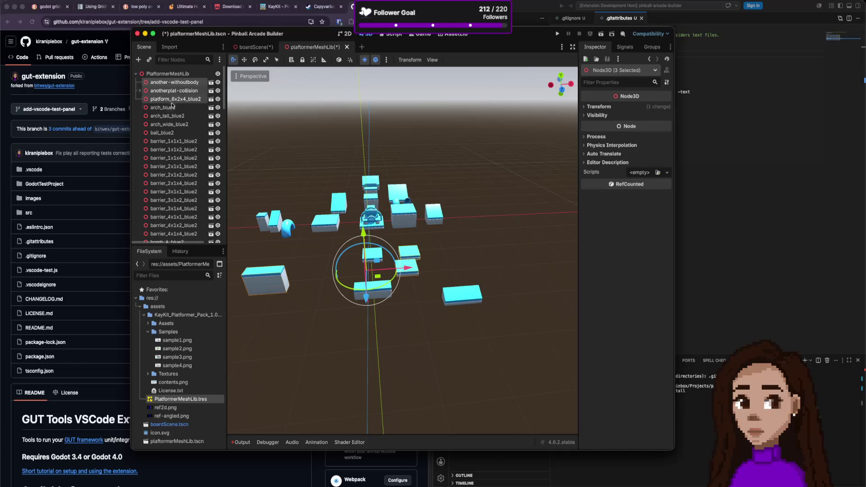
pyautogui.scroll(-15, 170, 158)
pyautogui.keyDown('shift'); pyautogui.click(169, 232); pyautogui.keyUp('shift')
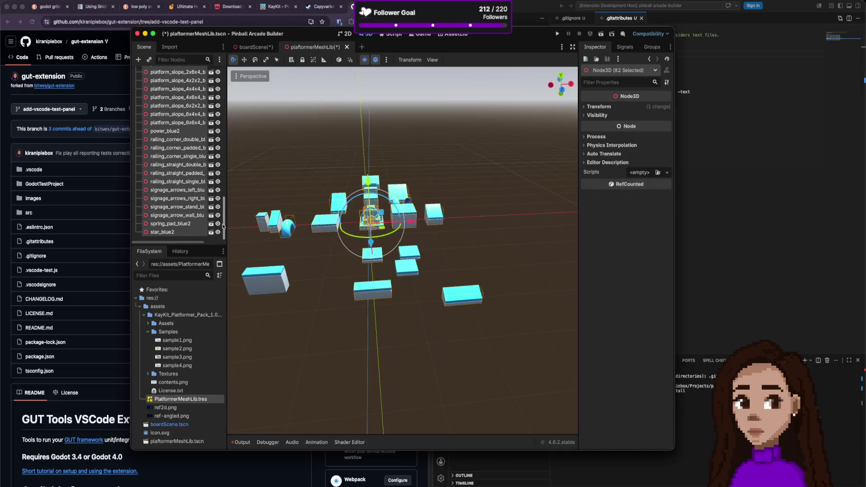
# - Delete the 82 other pieces and re-export the scene over PlatformerMeshLib.tres
pyautogui.press('Delete')
pyautogui.click(457, 254)
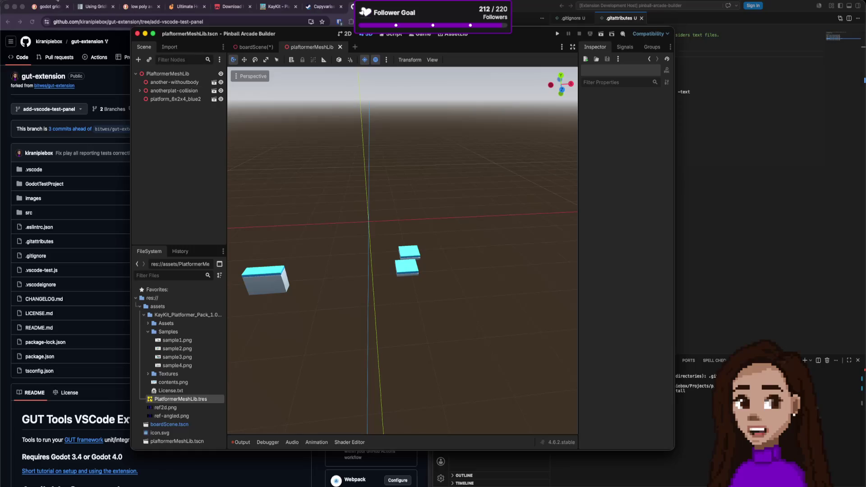
pyautogui.click(57, 0)
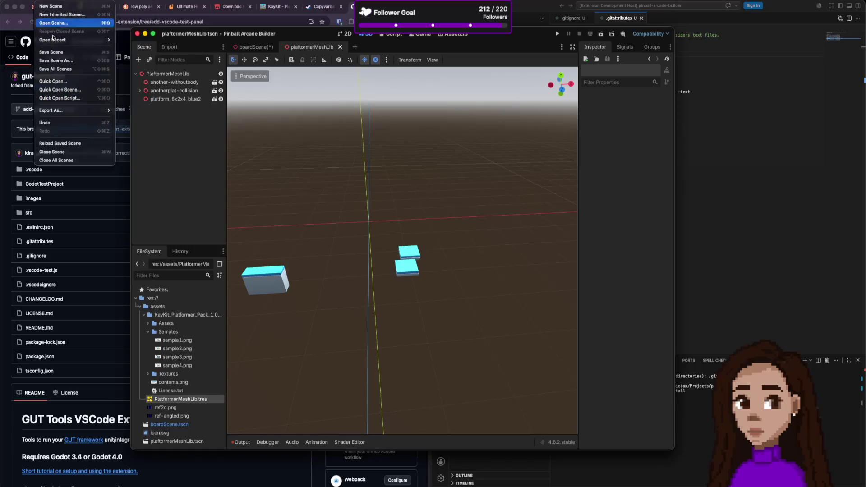
pyautogui.moveTo(77, 111)
pyautogui.click(133, 110)
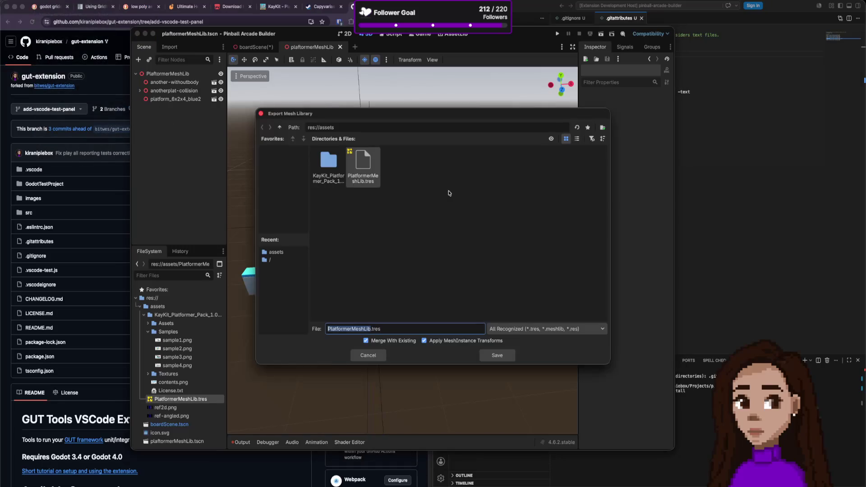
pyautogui.click(372, 170)
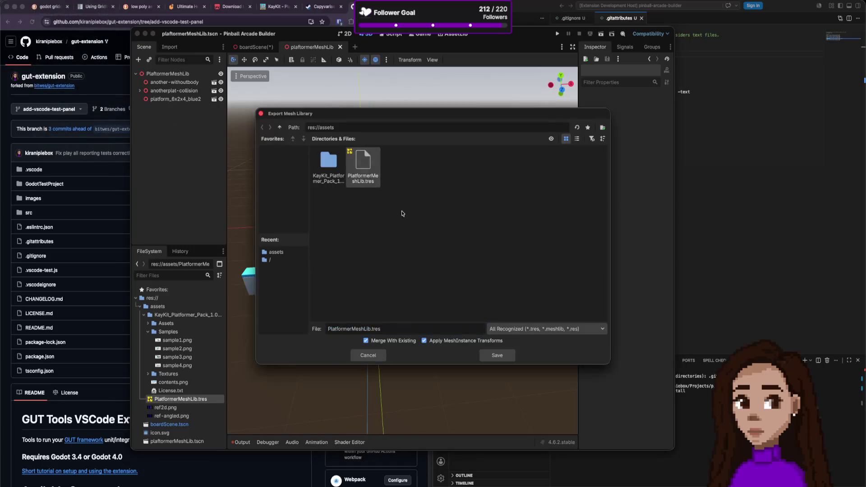
pyautogui.click(494, 359)
pyautogui.click(459, 254)
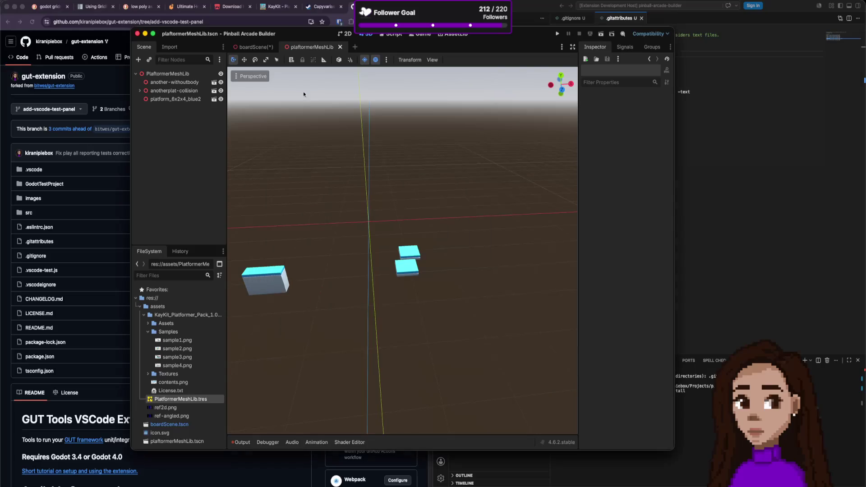
pyautogui.click(254, 47)
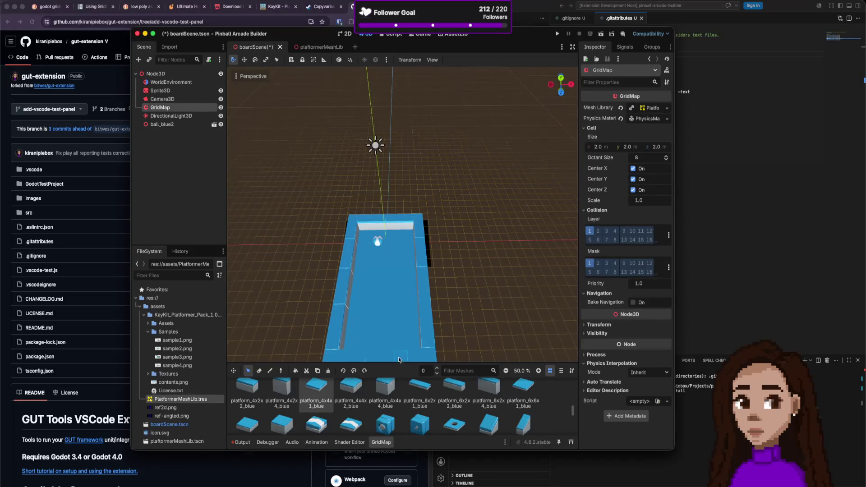
# - Clear the board GridMap's mesh library, assign a New MeshLibrary, and return to plaftormerMeshLib
pyautogui.click(666, 108)
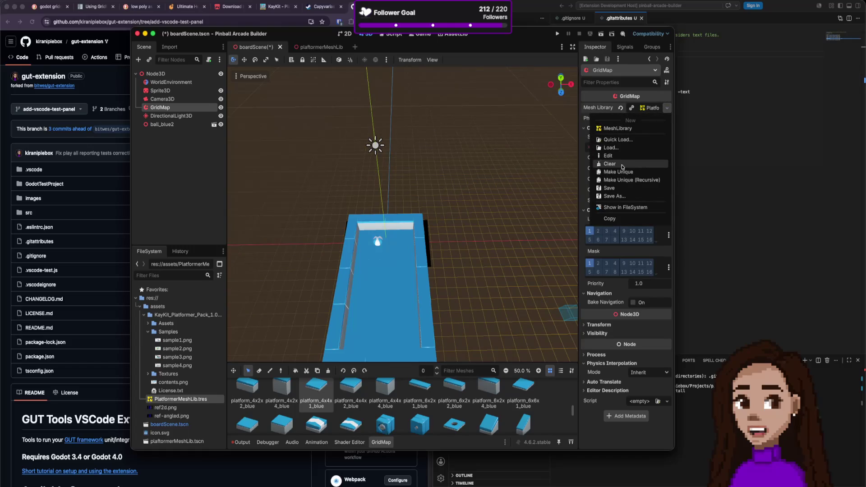
pyautogui.click(622, 164)
pyautogui.click(666, 108)
pyautogui.click(651, 129)
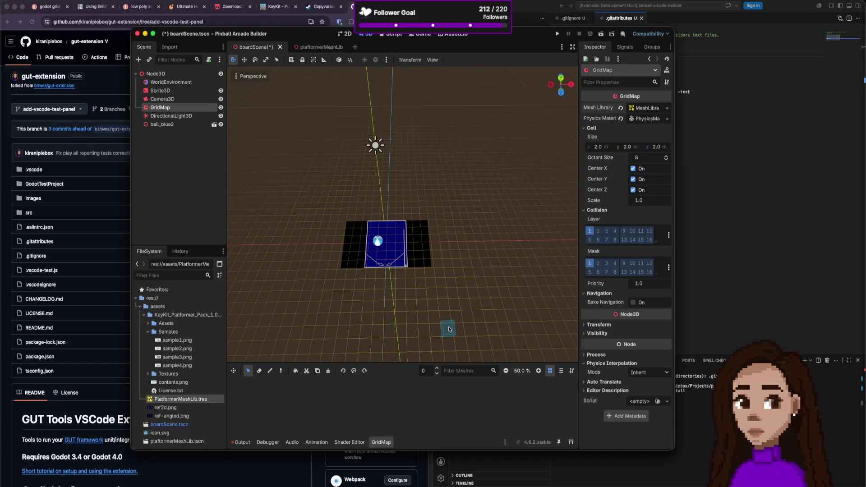
pyautogui.click(318, 47)
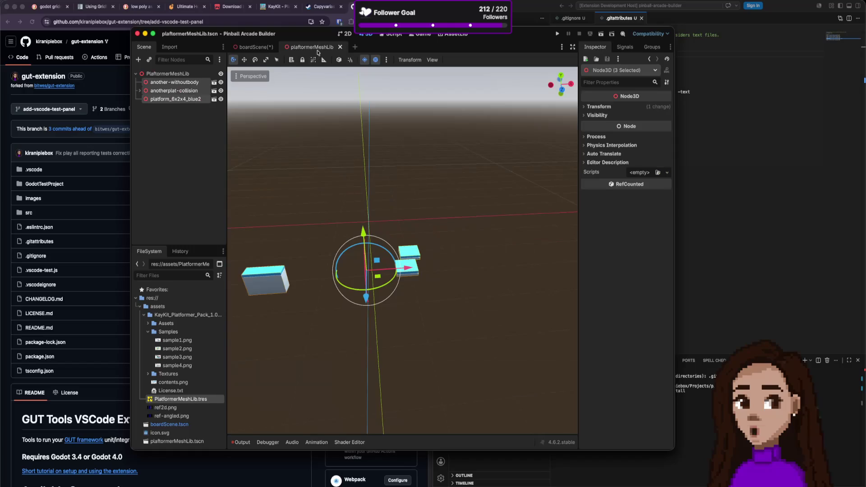
# - Slide anotherplat-collision to the left along the X axis
pyautogui.click(411, 266)
pyautogui.click(185, 91)
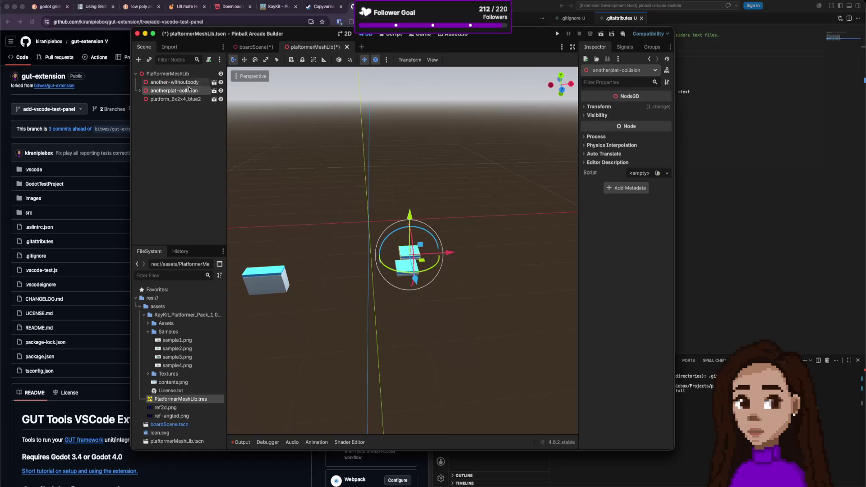
pyautogui.moveTo(449, 253); pyautogui.dragTo(387, 259)
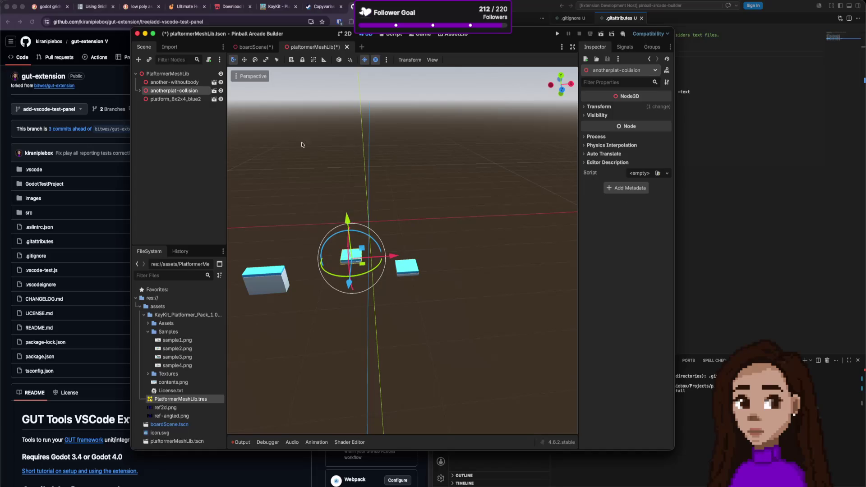
# - Reset platform_6x2x4_blue2's position to 0, 0, 0 and save the scene
pyautogui.click(180, 82)
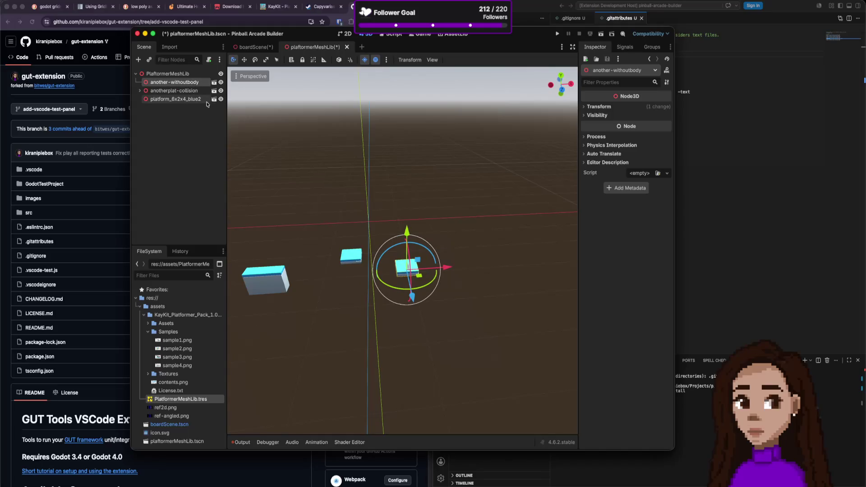
pyautogui.click(201, 100)
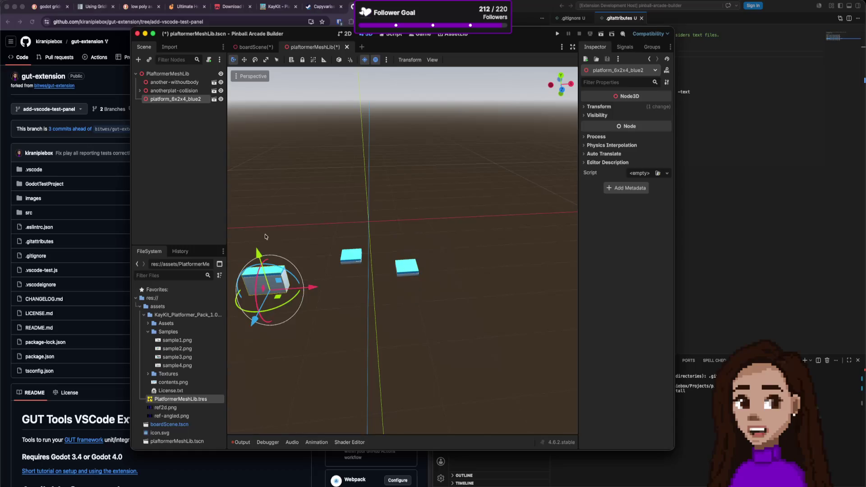
pyautogui.click(616, 109)
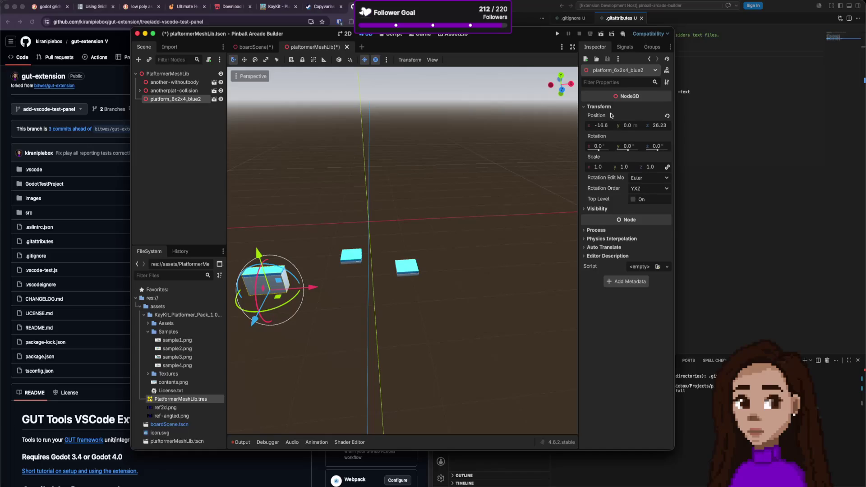
pyautogui.click(667, 116)
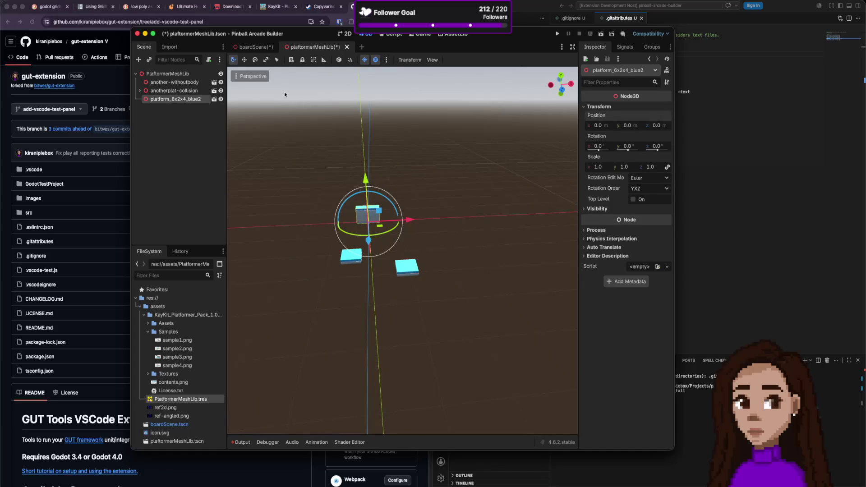
pyautogui.hotkey('ctrl', 's')
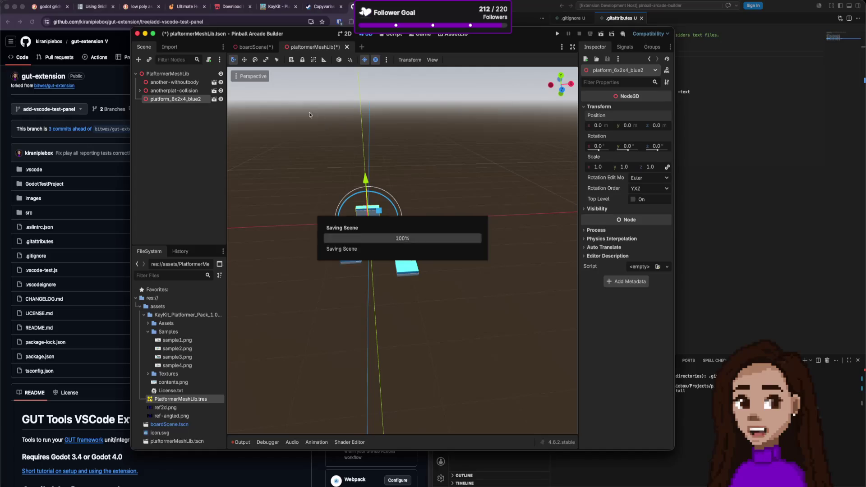
pyautogui.click(167, 74)
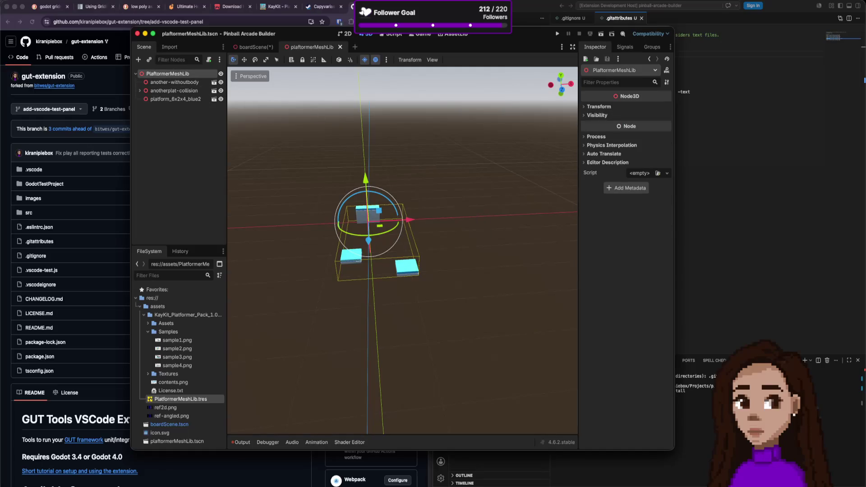
pyautogui.click(43, 1)
# - Re-export the scene as a mesh library, overwriting PlatformerMeshLib.tres
pyautogui.moveTo(50, 110)
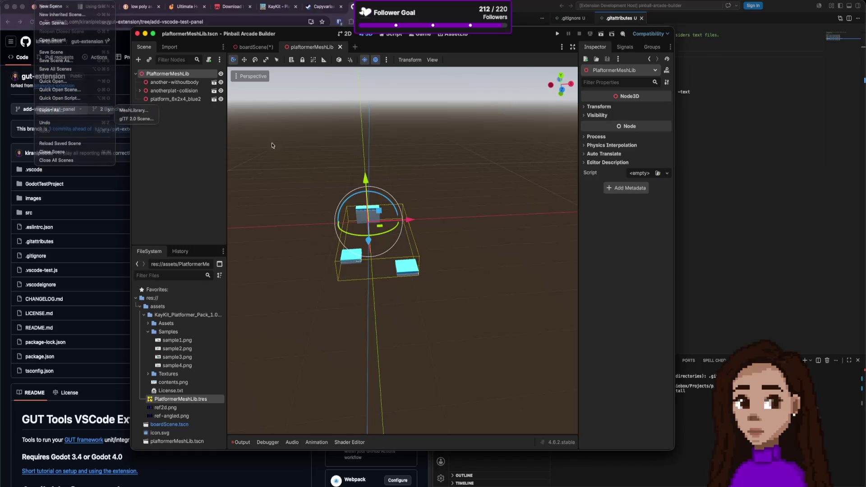
pyautogui.click(133, 110)
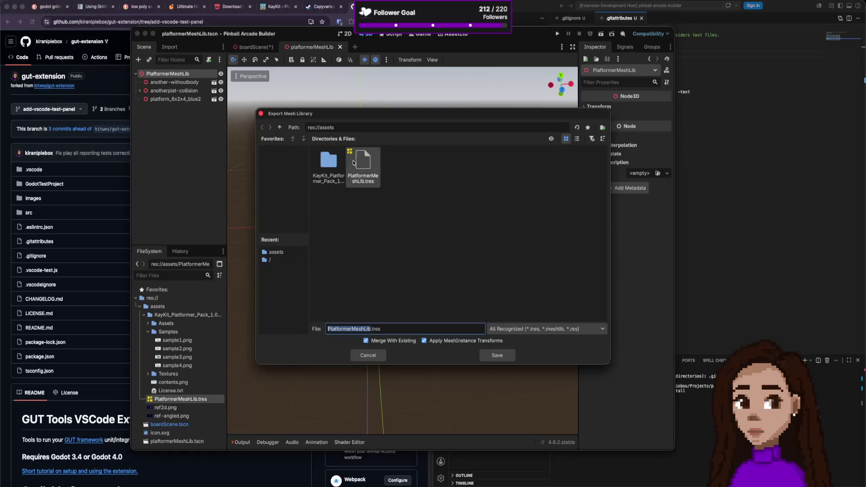
pyautogui.click(498, 356)
pyautogui.click(459, 253)
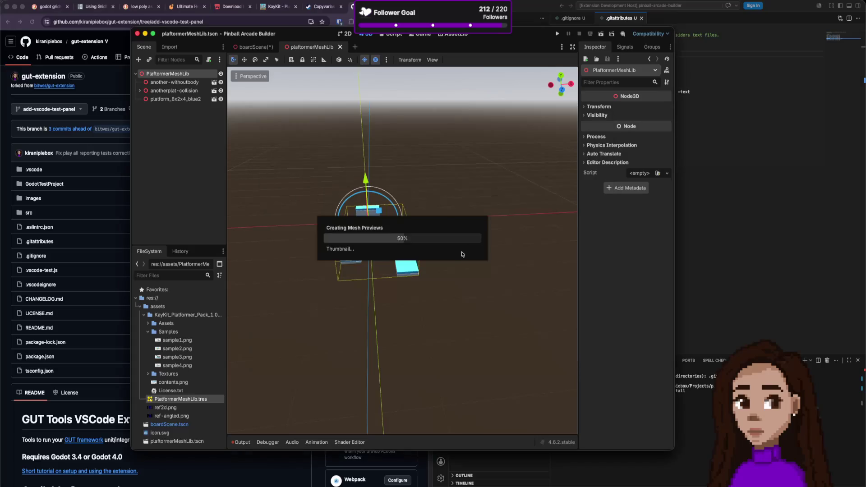
# - In boardScene, inspect the GridMap's Mesh Library and replace it with a new empty one
pyautogui.click(253, 46)
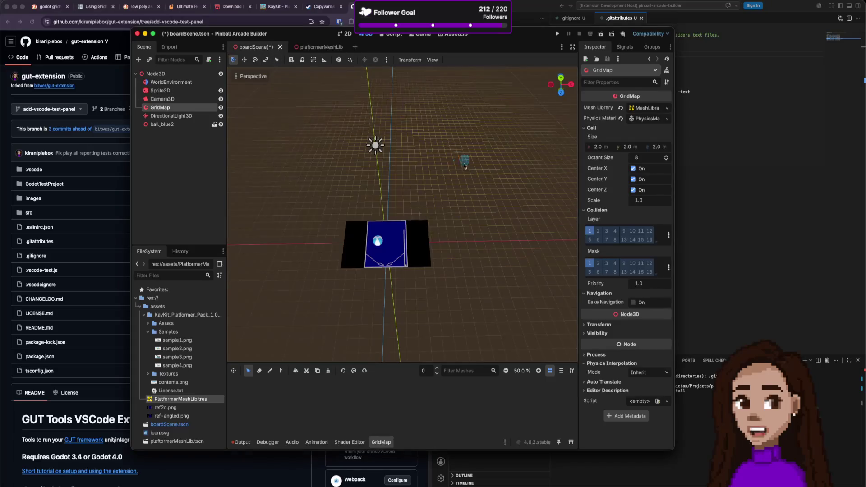
pyautogui.click(653, 108)
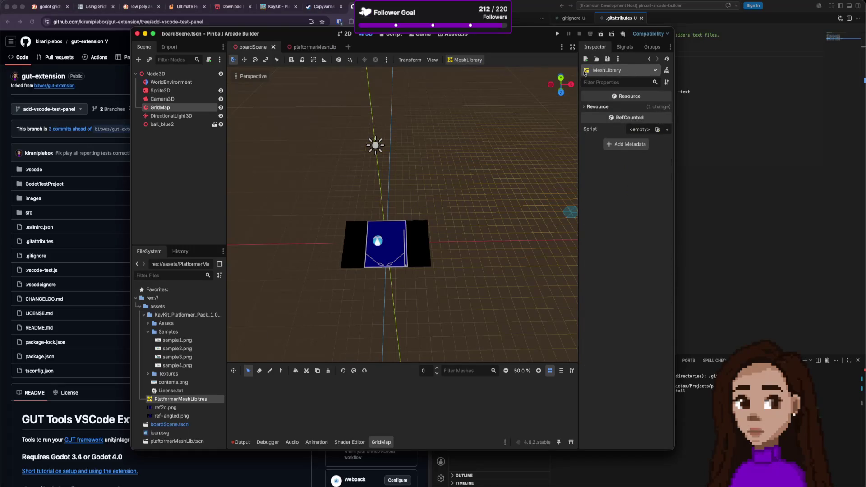
pyautogui.click(649, 59)
pyautogui.click(620, 109)
pyautogui.click(667, 109)
pyautogui.click(657, 115)
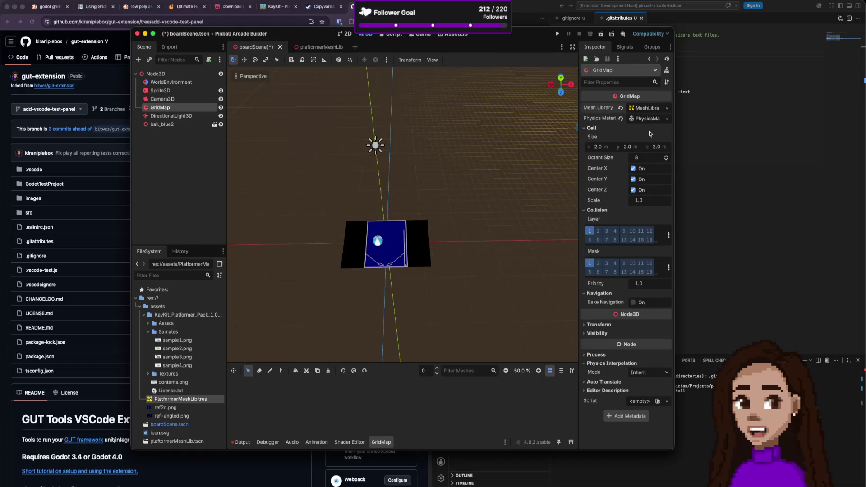
# - Quick-load PlatformerMeshLib.tres into the GridMap's Mesh Library
pyautogui.click(665, 108)
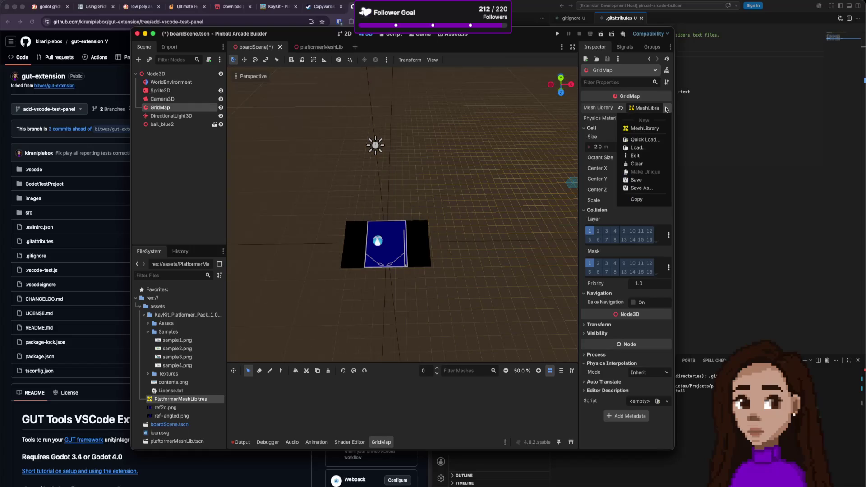
pyautogui.click(646, 140)
pyautogui.doubleClick(357, 154)
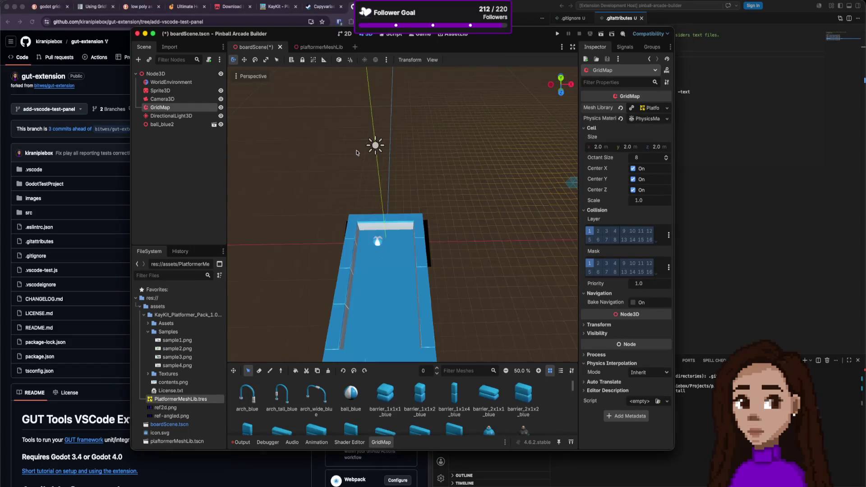
pyautogui.click(668, 109)
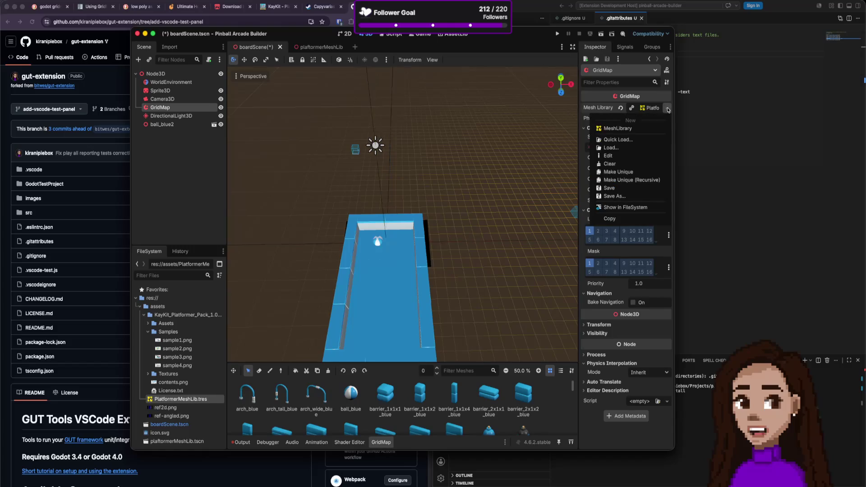
pyautogui.click(626, 138)
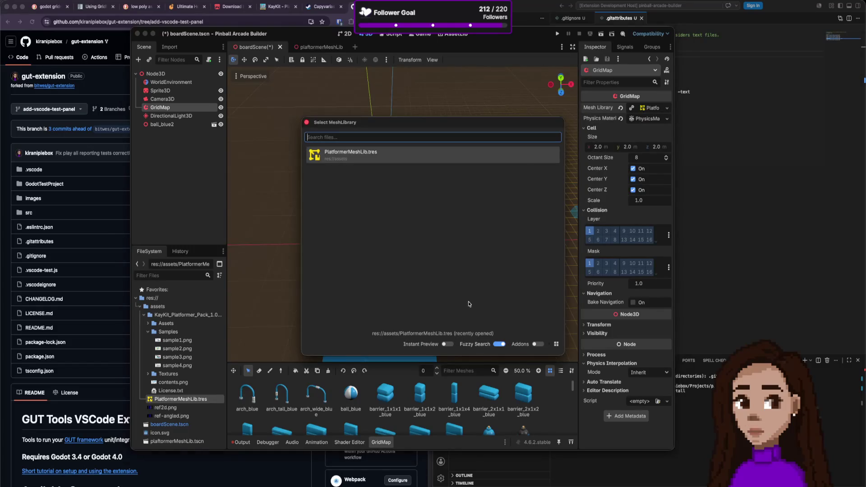
pyautogui.click(373, 154)
# - Clear the Mesh Library, then reload PlatformerMeshLib.tres by browsing the assets folder
pyautogui.scroll(-5, 411, 393)
pyautogui.scroll(5, 410, 393)
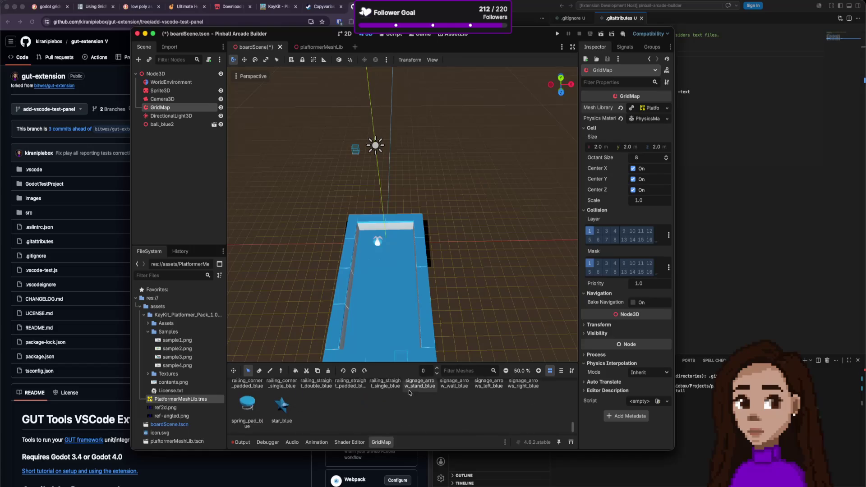
pyautogui.scroll(3, 473, 248)
pyautogui.click(666, 108)
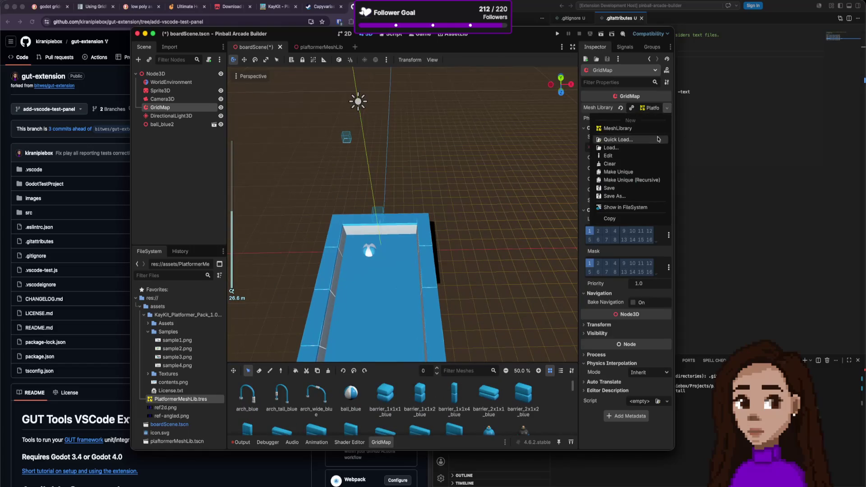
pyautogui.click(636, 164)
pyautogui.click(667, 108)
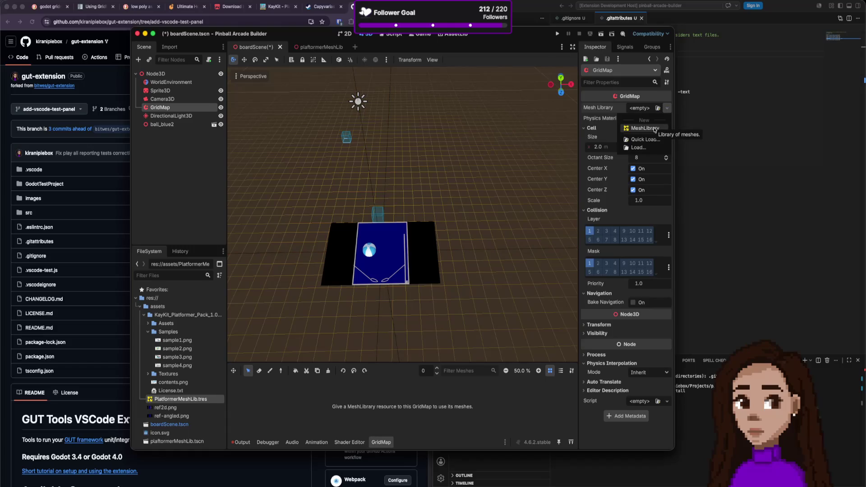
pyautogui.click(638, 148)
pyautogui.doubleClick(320, 167)
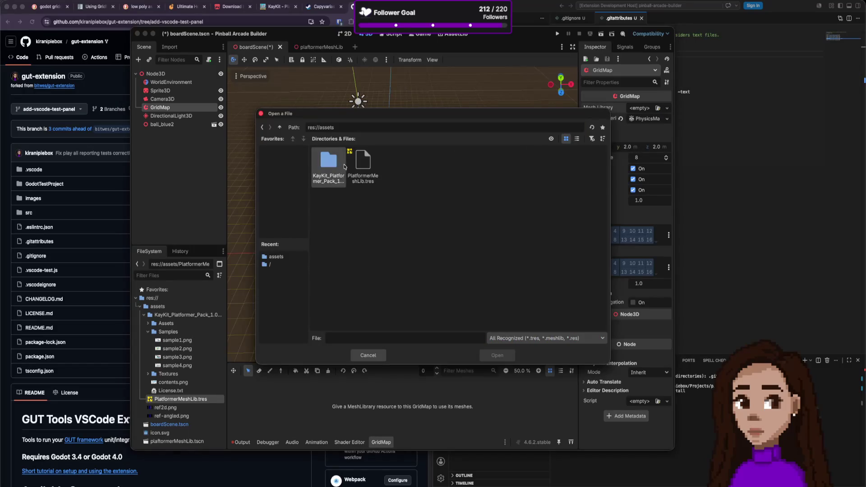
pyautogui.doubleClick(368, 162)
# - Clear the GridMap's Mesh Library again and return to the platformerMeshLib scene
pyautogui.scroll(-3, 519, 402)
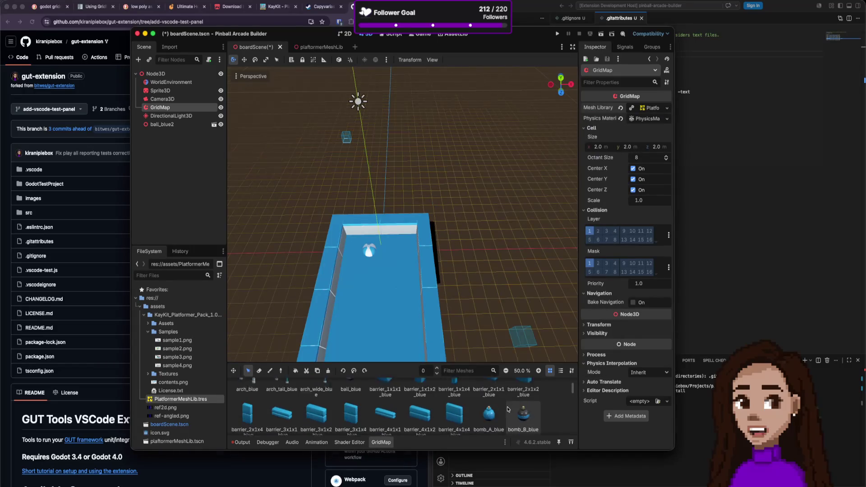
pyautogui.scroll(-3, 555, 286)
pyautogui.click(667, 108)
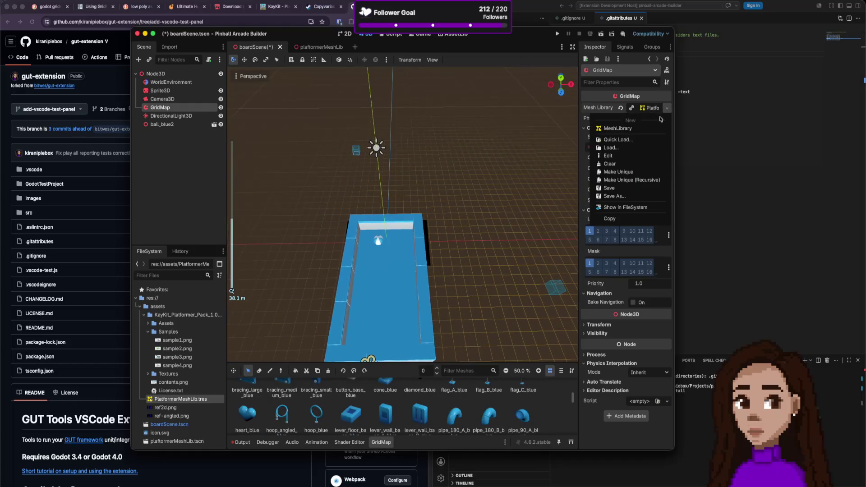
pyautogui.click(609, 164)
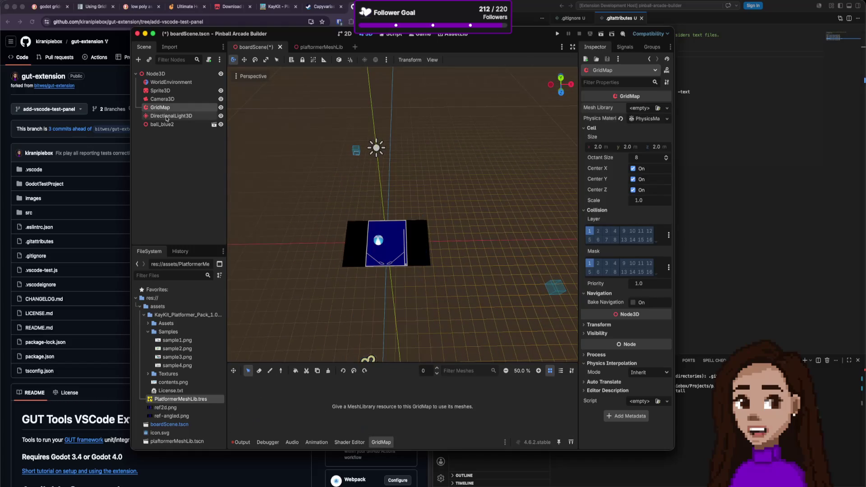
pyautogui.click(305, 48)
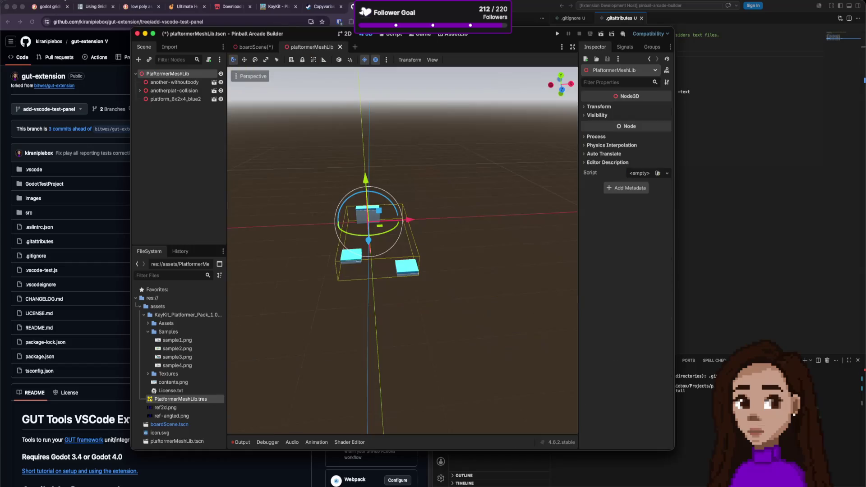
# - Export the scene as a MeshLibrary named NewMeshLib.tres in the assets folder
pyautogui.click(45, 3)
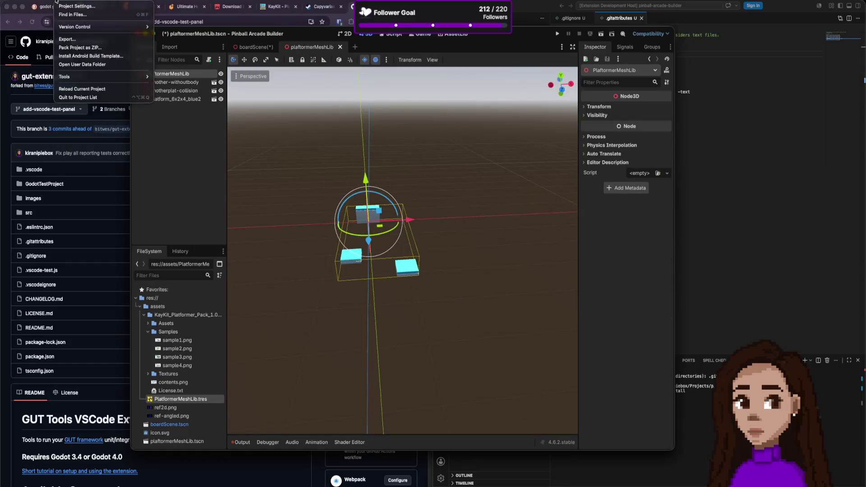
pyautogui.moveTo(75, 113)
pyautogui.click(138, 112)
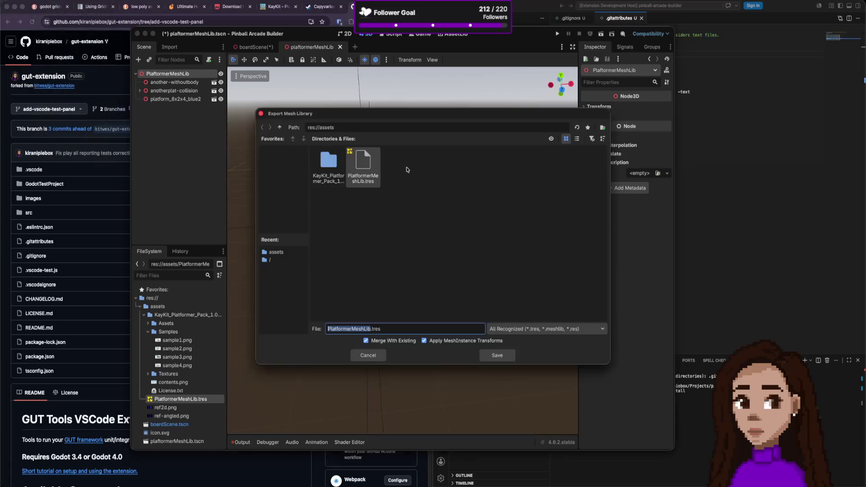
pyautogui.click(365, 328)
pyautogui.moveTo(352, 328); pyautogui.dragTo(303, 325)
pyautogui.write('New')
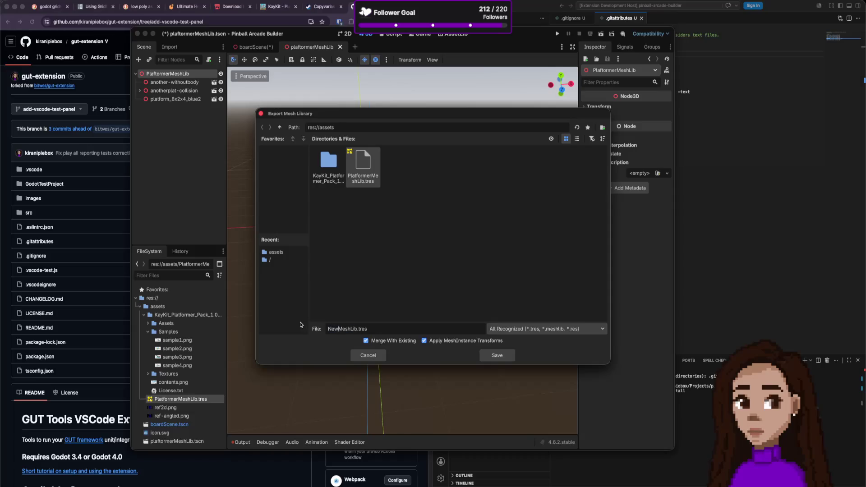
pyautogui.press('Return')
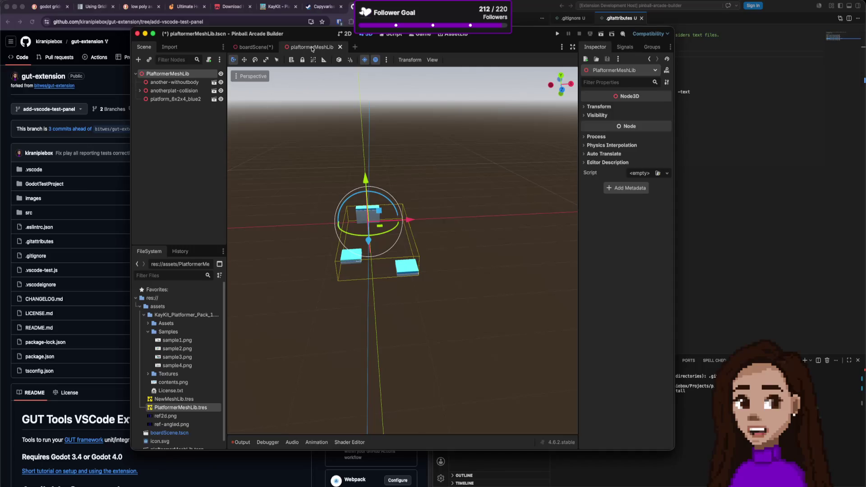
# - Flip between the board and platformer scene tabs, ending on boardScene
pyautogui.click(263, 48)
pyautogui.click(329, 48)
pyautogui.click(259, 48)
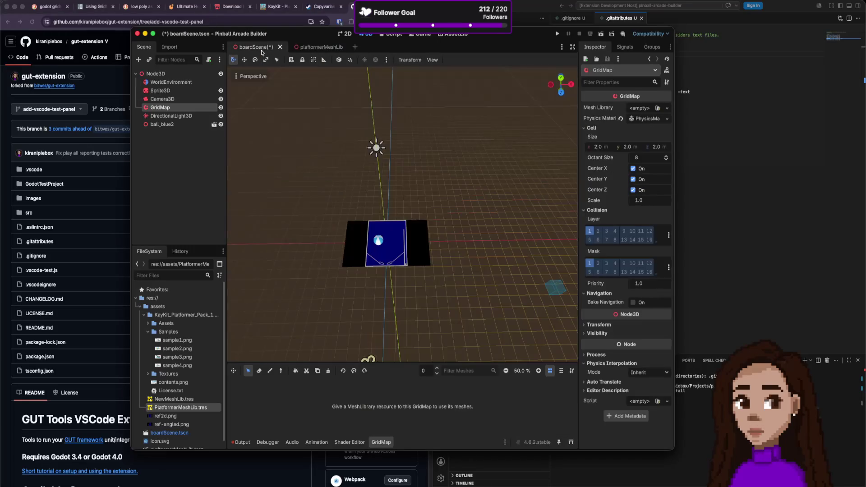
# - Load NewMeshLib.tres into the GridMap and pick platform_4x4x1_blue and platform_6x2x4_blue in the palette
pyautogui.click(659, 109)
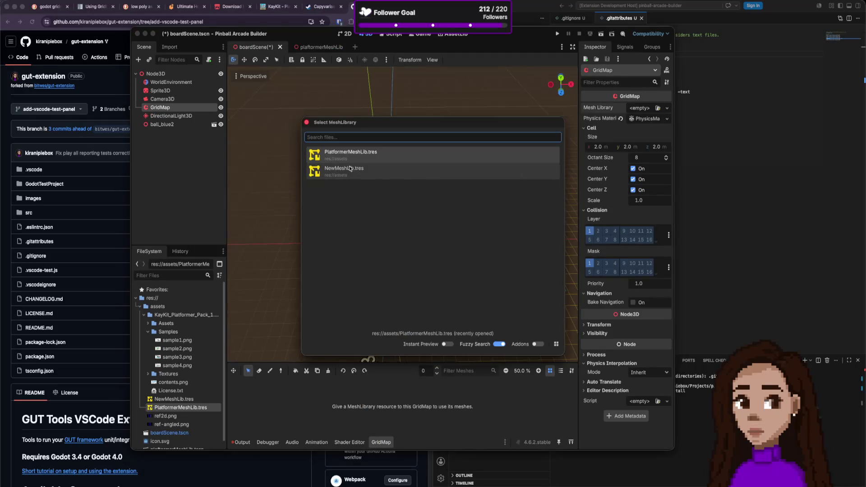
pyautogui.doubleClick(350, 170)
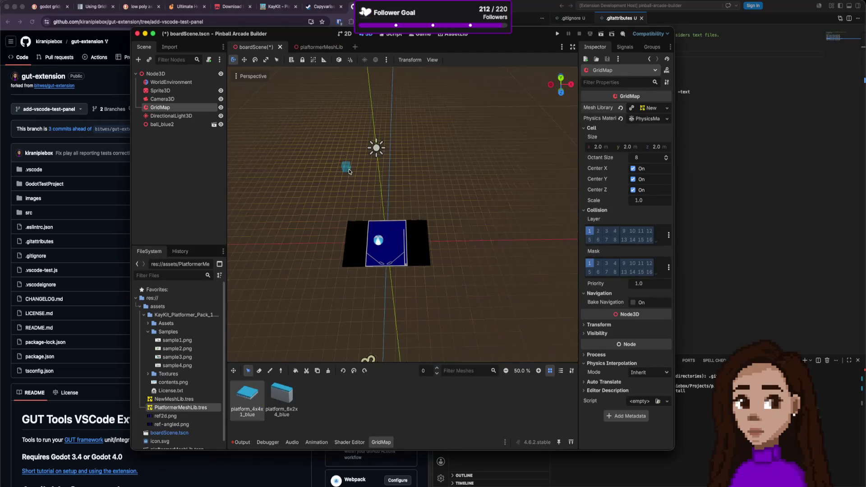
pyautogui.click(282, 396)
pyautogui.click(247, 396)
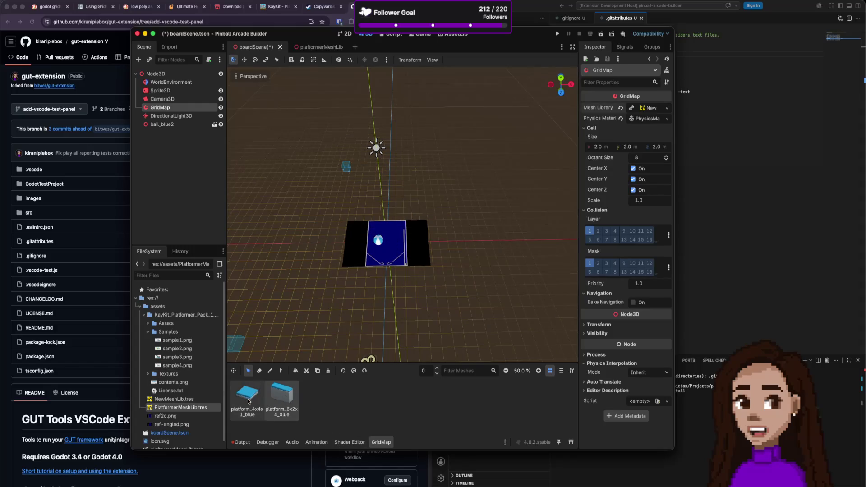
pyautogui.click(275, 403)
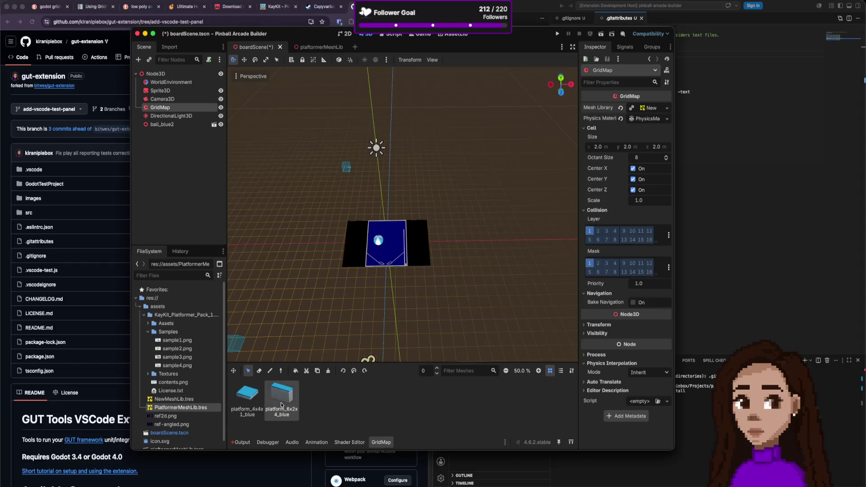
pyautogui.click(253, 408)
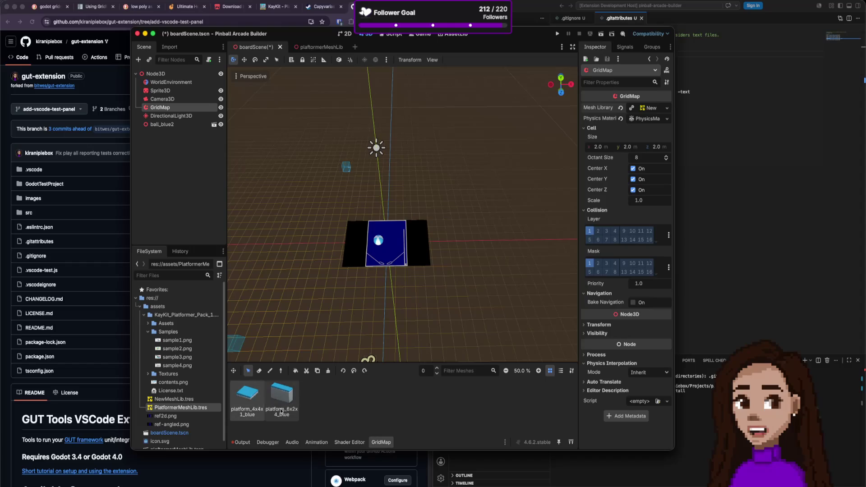
pyautogui.click(282, 403)
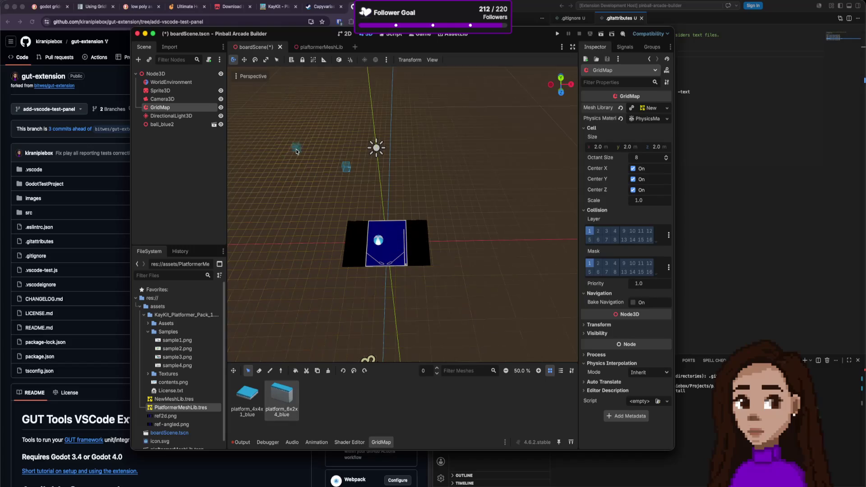
pyautogui.click(328, 47)
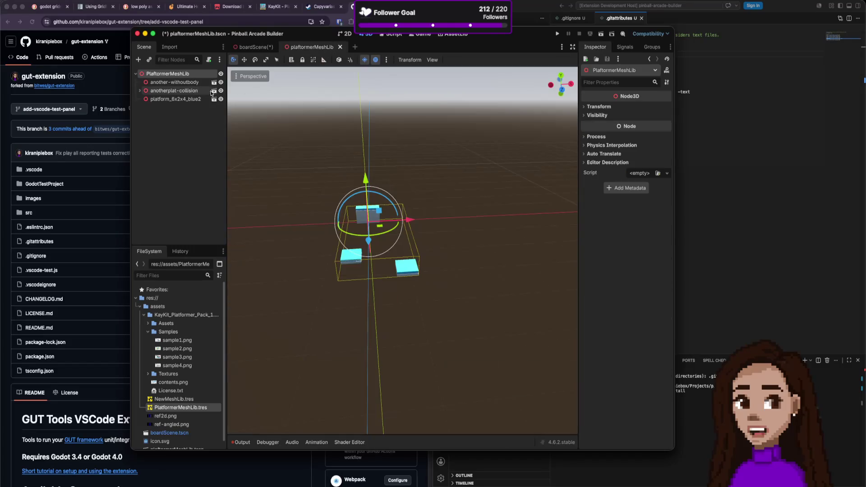
# - Inspect the another-withoutbody, platform_6x2x4_blue2 and anotherplat-collision nodes in platformerMeshLib
pyautogui.click(172, 84)
pyautogui.click(175, 100)
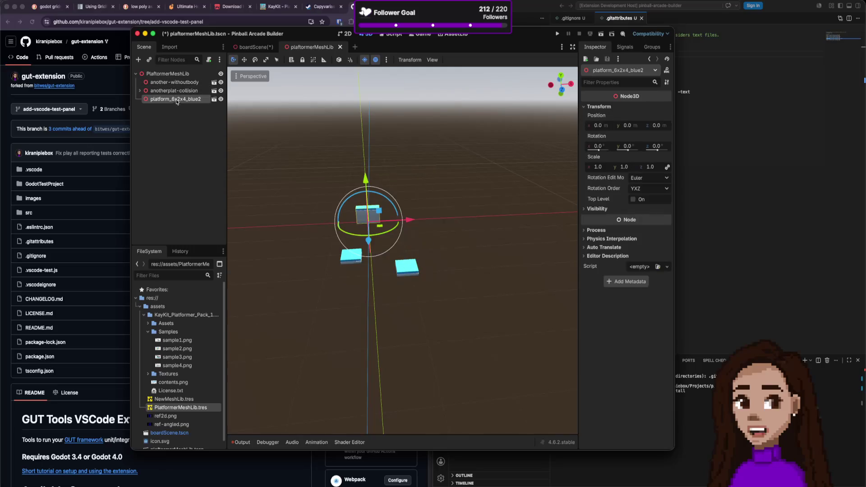
pyautogui.click(192, 91)
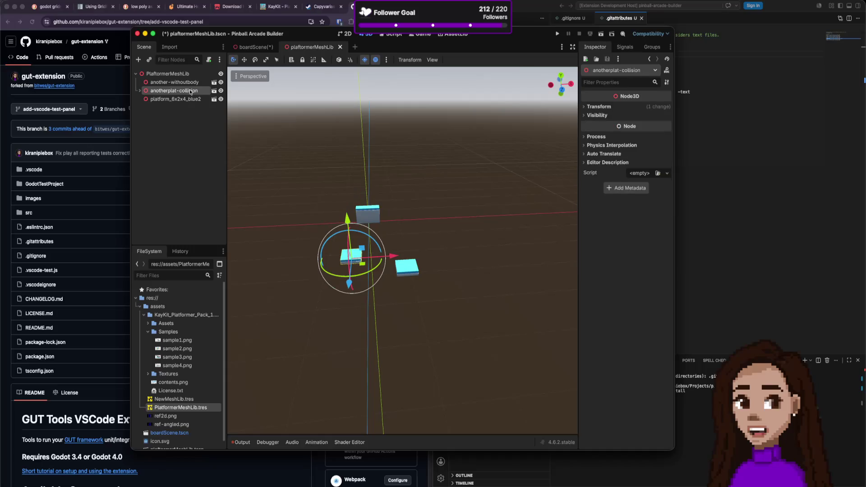
pyautogui.click(193, 84)
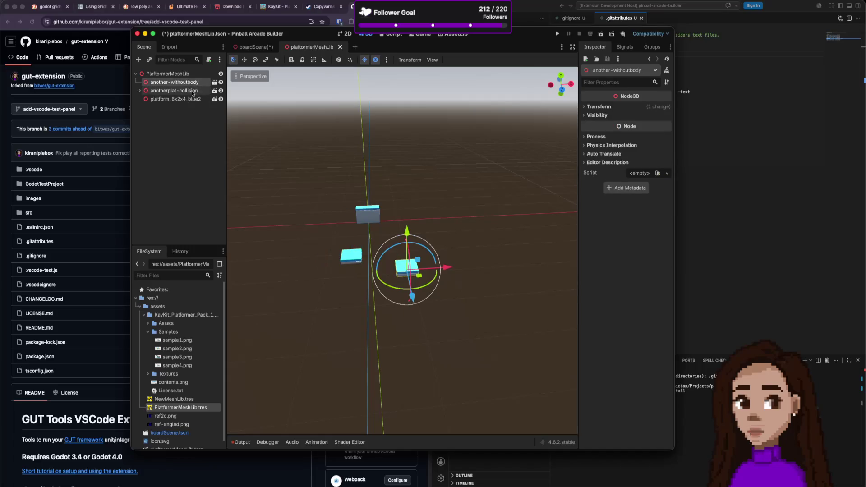
pyautogui.click(193, 91)
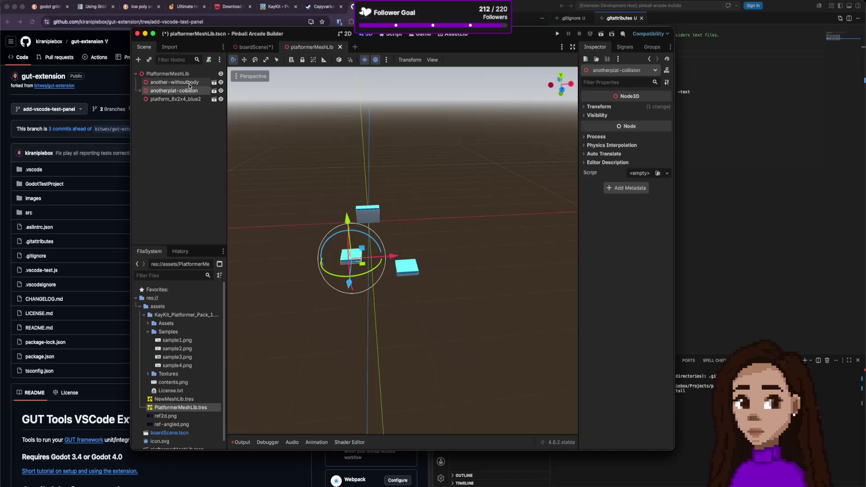
pyautogui.click(189, 83)
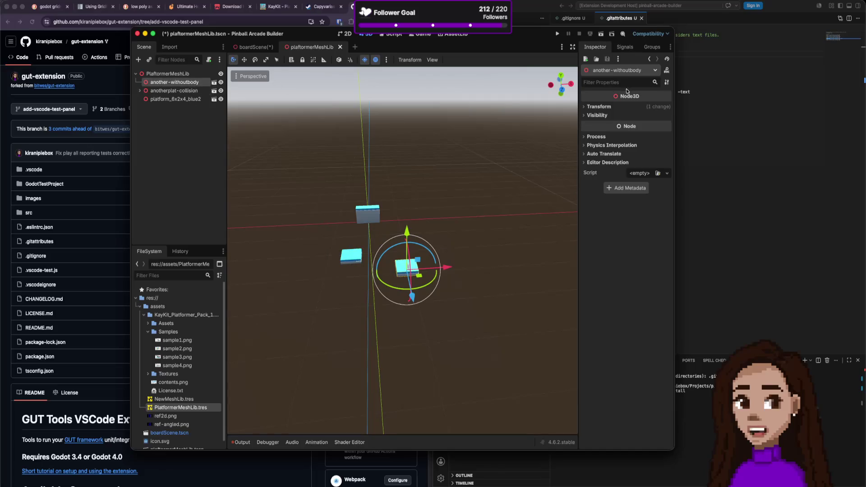
pyautogui.click(254, 47)
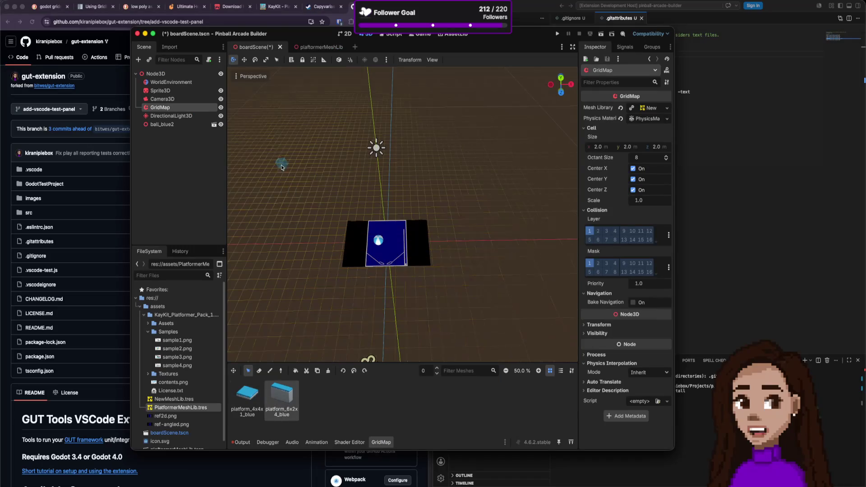
pyautogui.click(316, 46)
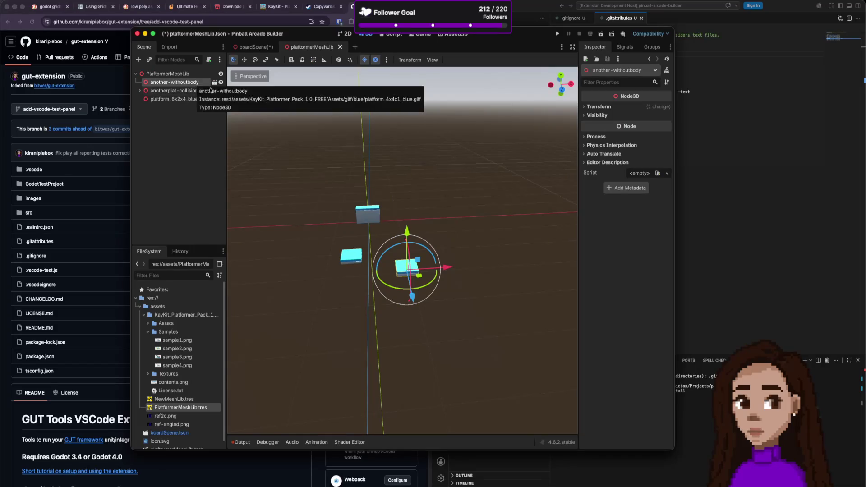
# - Expand the node's Transform, Visibility, Process and other Inspector sections
pyautogui.click(607, 107)
pyautogui.click(607, 107)
pyautogui.click(601, 116)
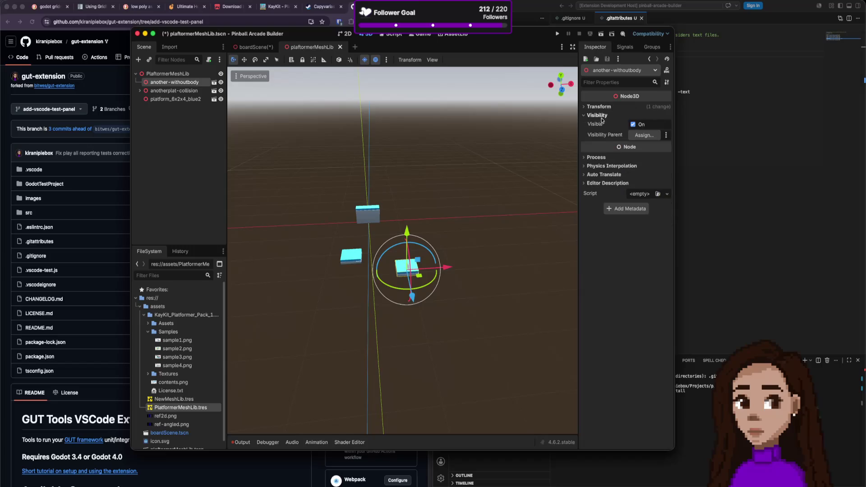
pyautogui.click(608, 183)
pyautogui.click(606, 175)
pyautogui.click(606, 166)
pyautogui.click(605, 158)
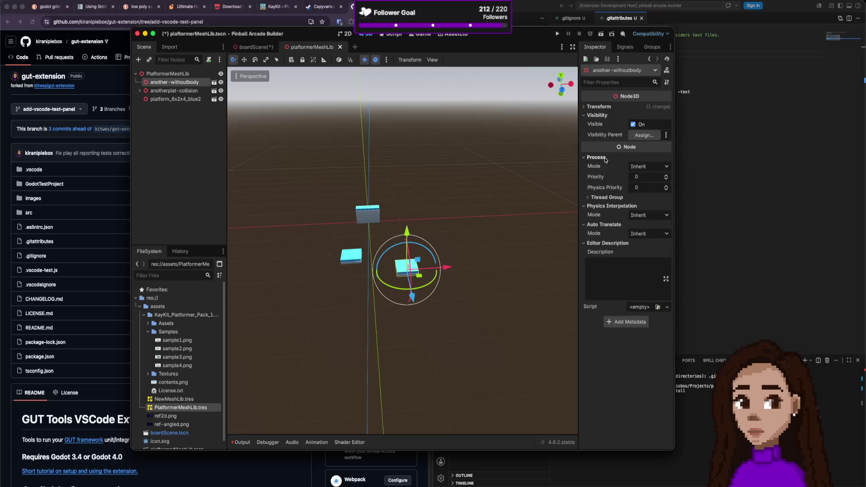
pyautogui.click(600, 107)
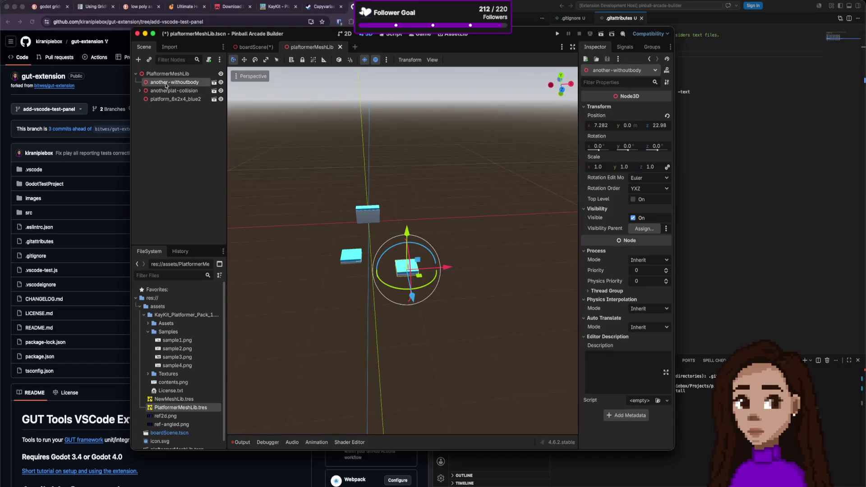
# - Cancel opening the imported platform_4x4x1_blue.gltf scene and return to boardScene
pyautogui.click(174, 103)
pyautogui.click(214, 82)
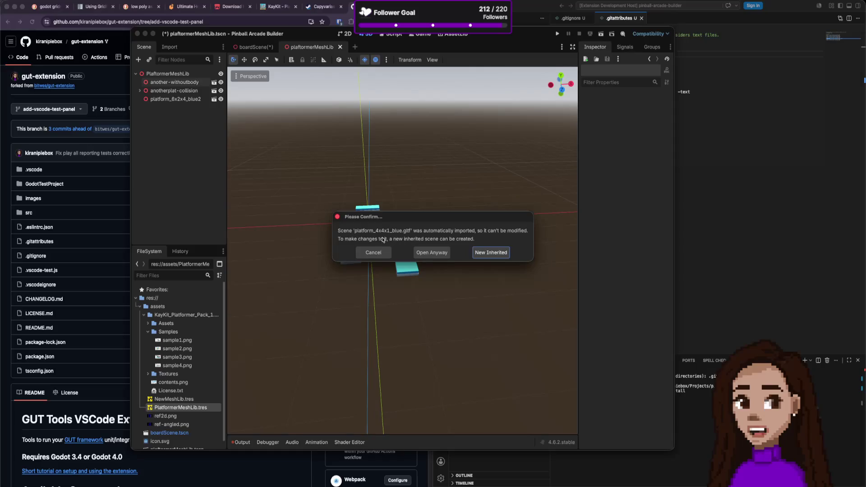
pyautogui.click(373, 252)
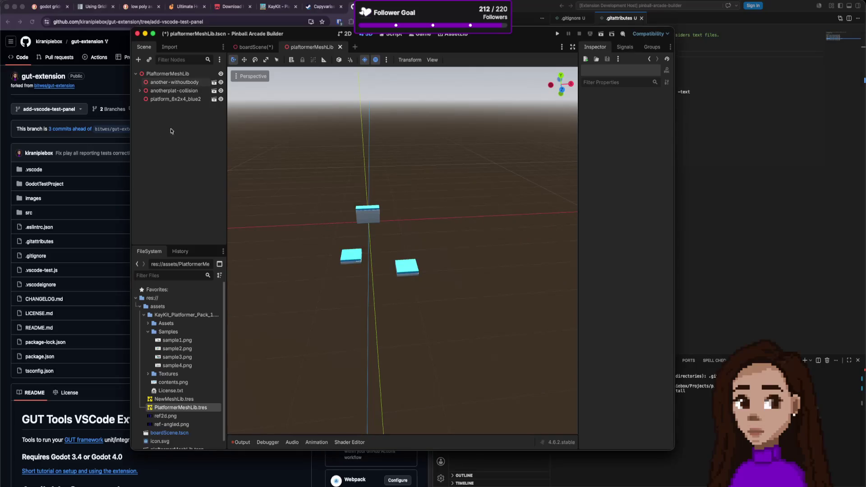
pyautogui.click(253, 47)
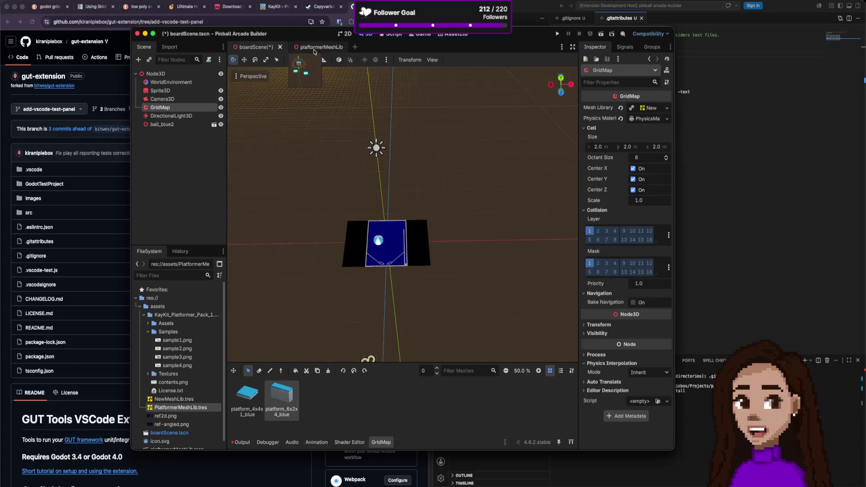
# - Switch between scene tabs, select NewMeshLib.tres in FileSystem, and end on plaftormerMeshLib
pyautogui.click(317, 46)
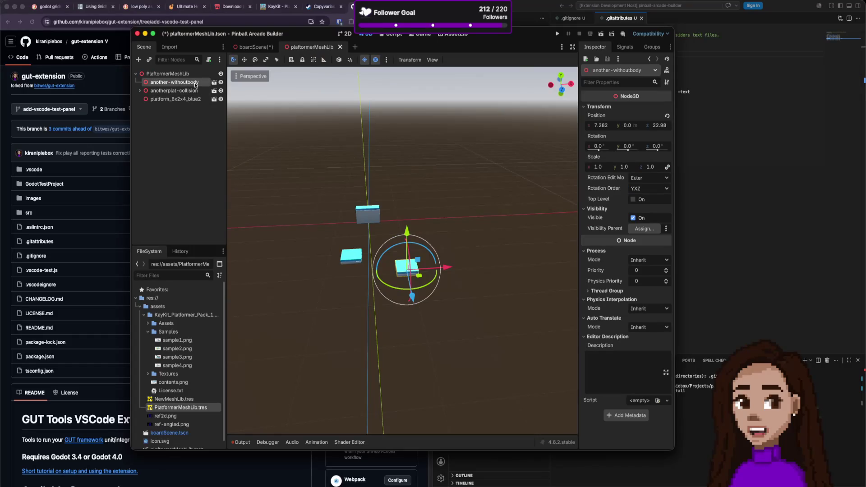
pyautogui.click(255, 46)
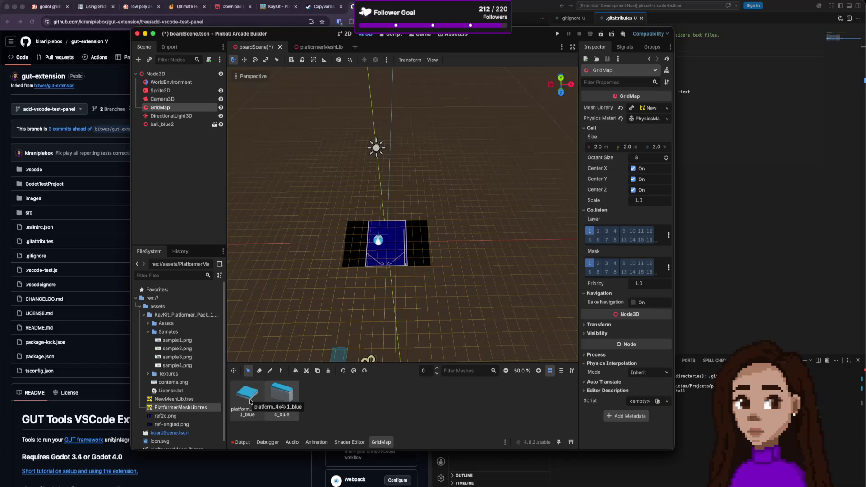
pyautogui.click(187, 398)
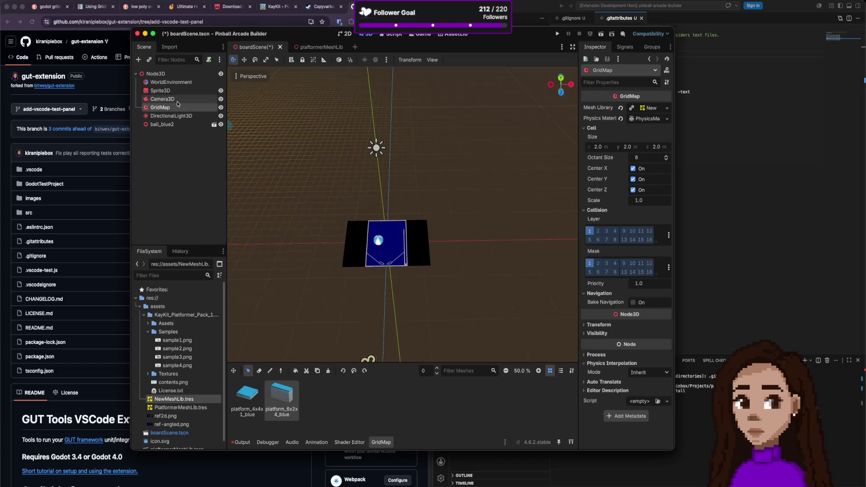
pyautogui.click(321, 47)
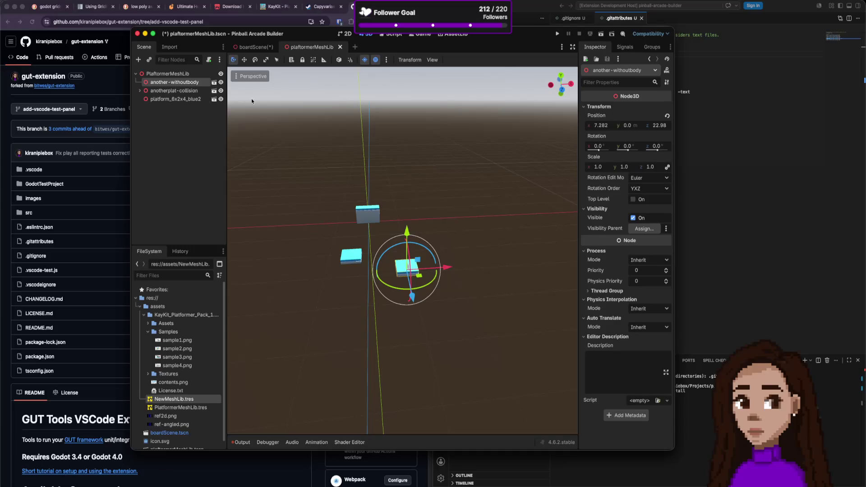
pyautogui.click(256, 47)
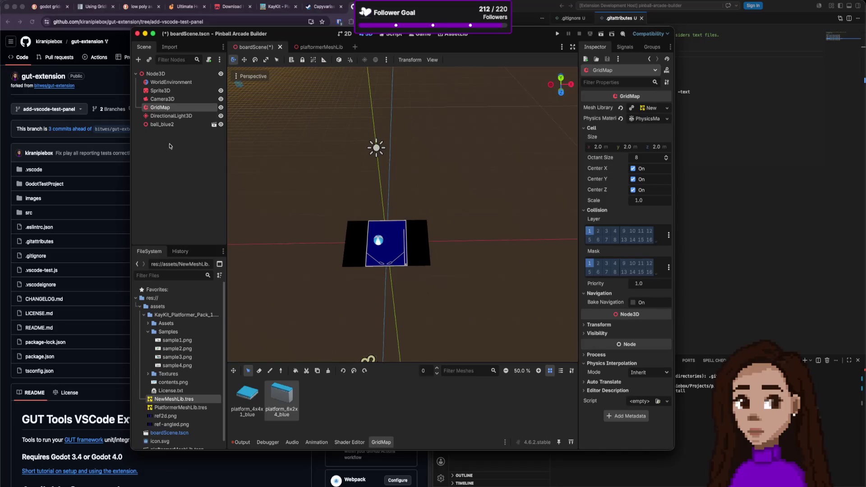
pyautogui.click(328, 51)
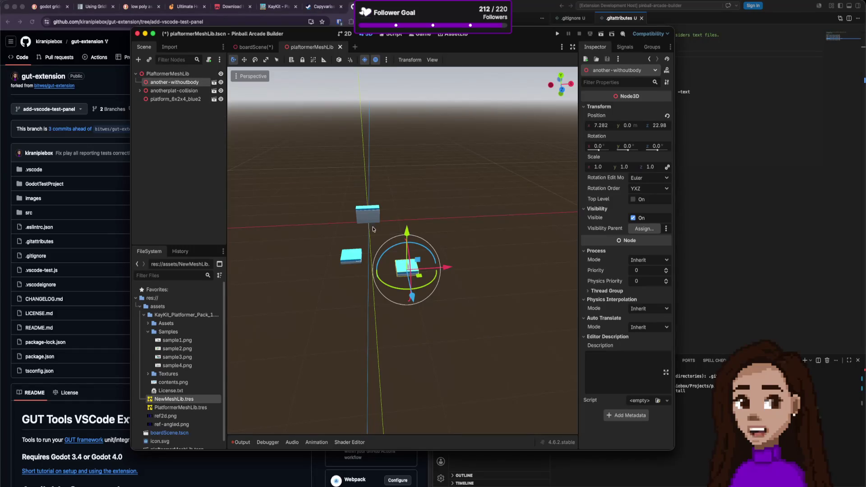
# - Delete the KayKit platformer pack folder from FileSystem
pyautogui.click(191, 316)
pyautogui.rightClick(191, 316)
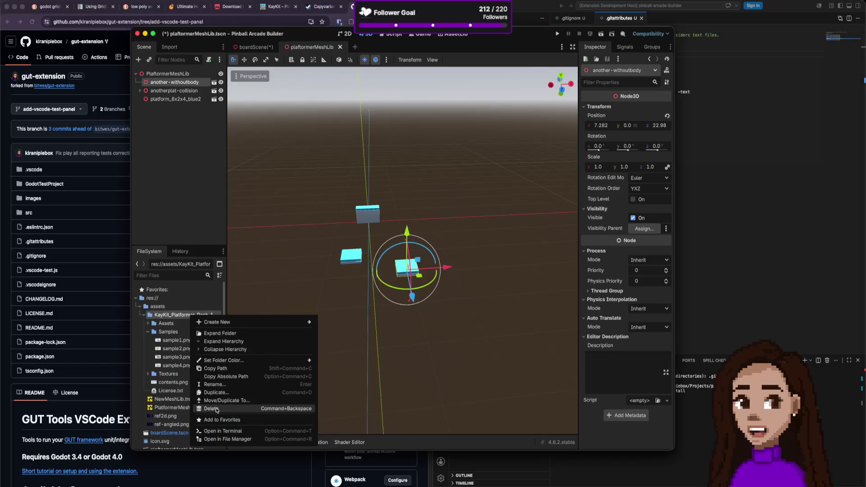
pyautogui.click(180, 363)
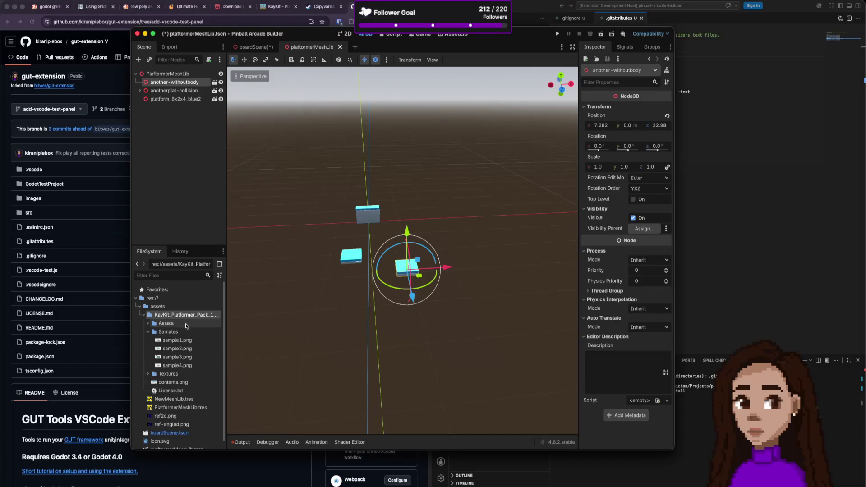
pyautogui.click(147, 374)
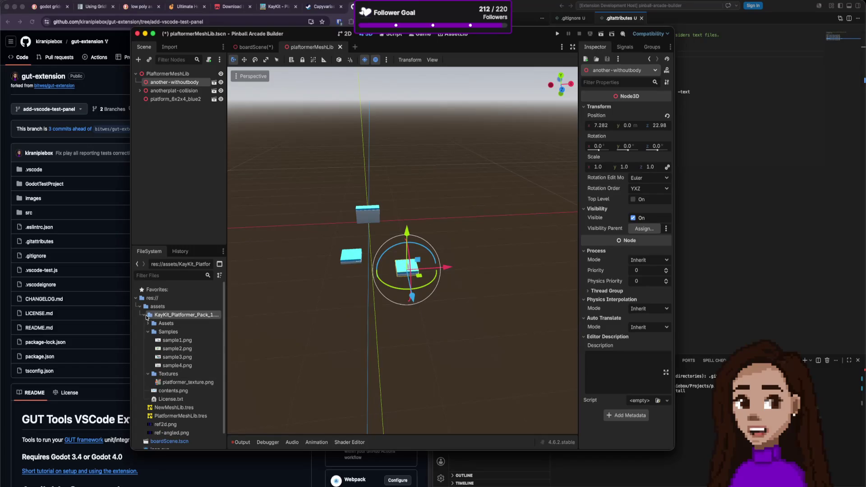
pyautogui.rightClick(157, 317)
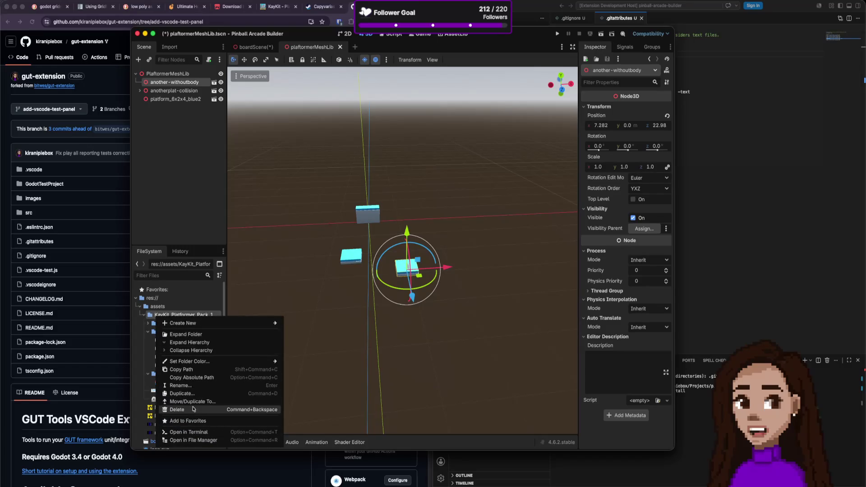
pyautogui.click(190, 409)
pyautogui.click(482, 302)
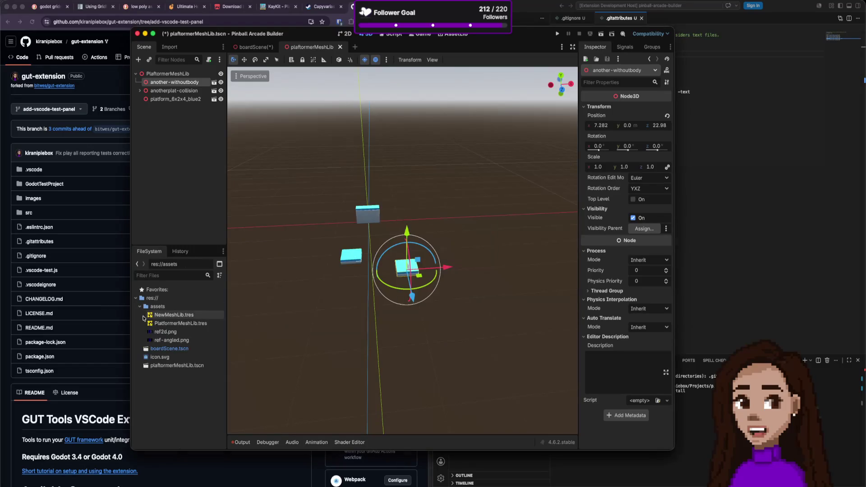
# - Delete both mesh library .tres files
pyautogui.rightClick(186, 323)
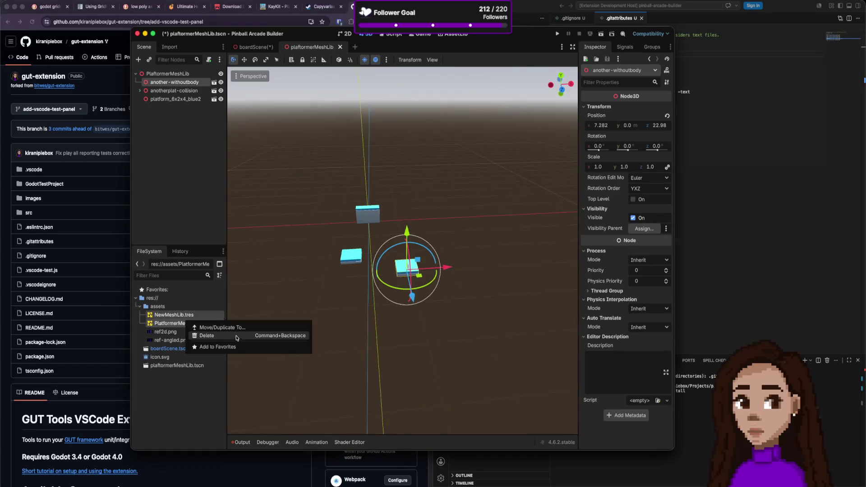
pyautogui.click(212, 336)
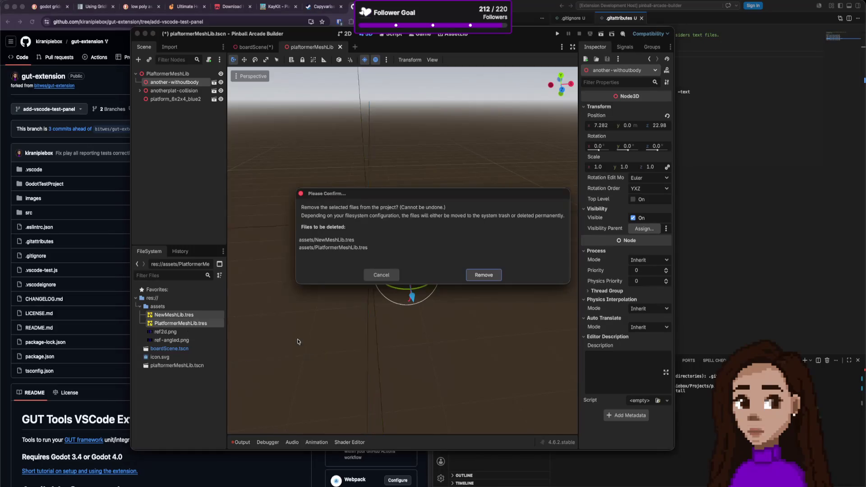
pyautogui.click(472, 273)
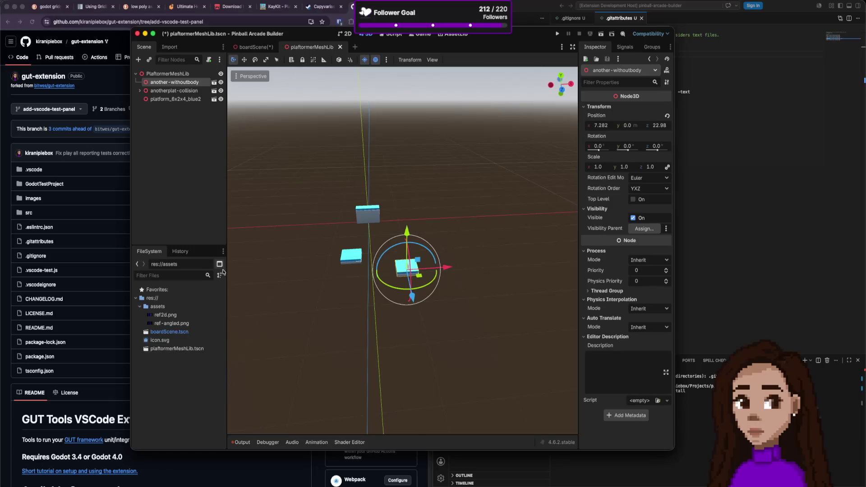
# - Delete plaftormerMeshLib.tscn and close its tab without saving
pyautogui.click(178, 349)
pyautogui.rightClick(177, 351)
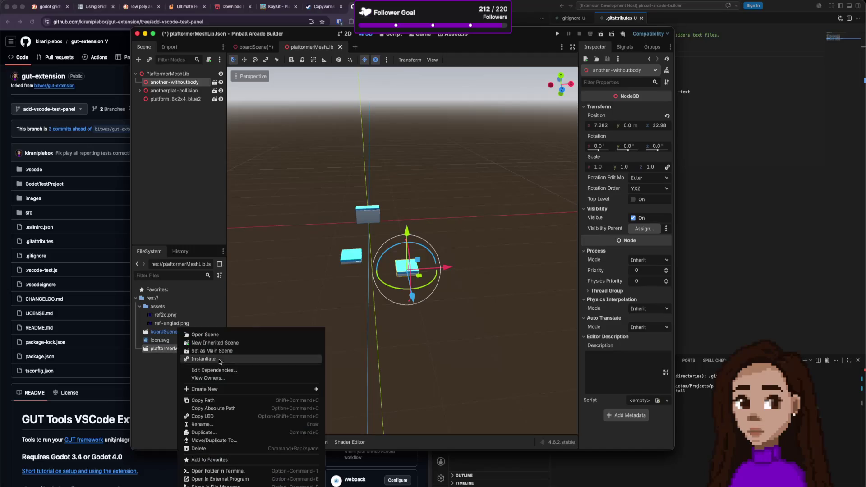
pyautogui.click(218, 448)
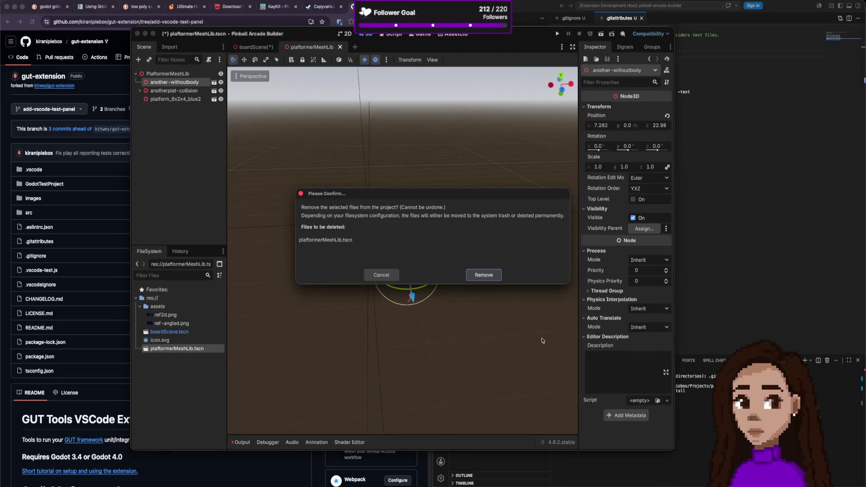
pyautogui.click(481, 276)
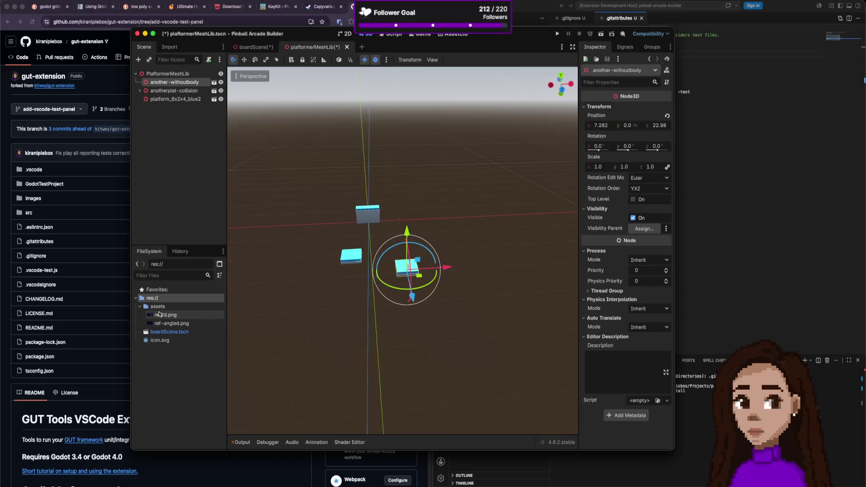
pyautogui.click(346, 46)
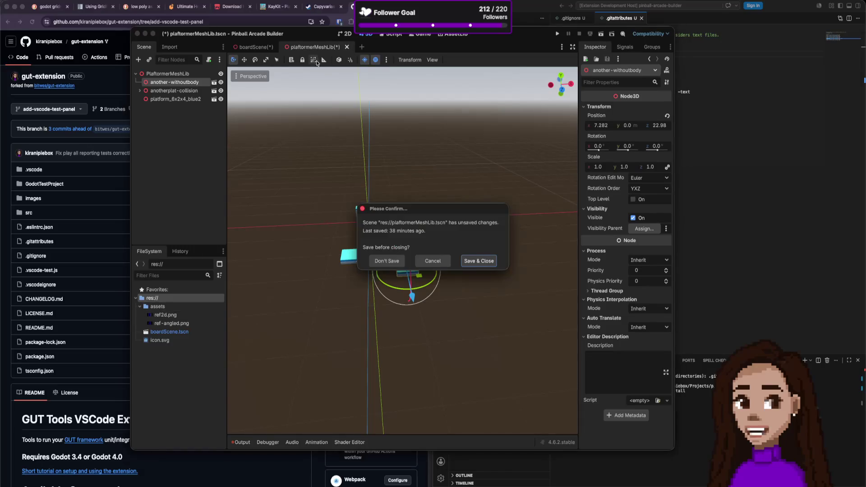
pyautogui.click(378, 258)
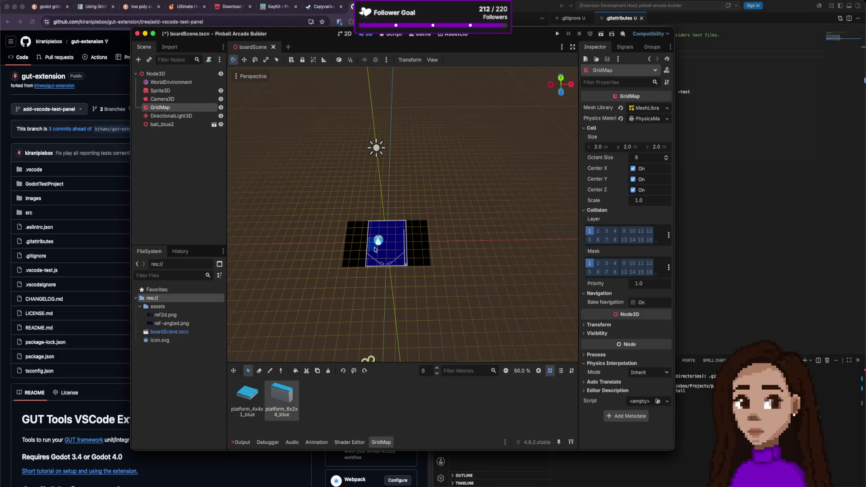
# - Select ball_blue2, Quick Look texture_13.svg, then switch to VS Code
pyautogui.click(194, 125)
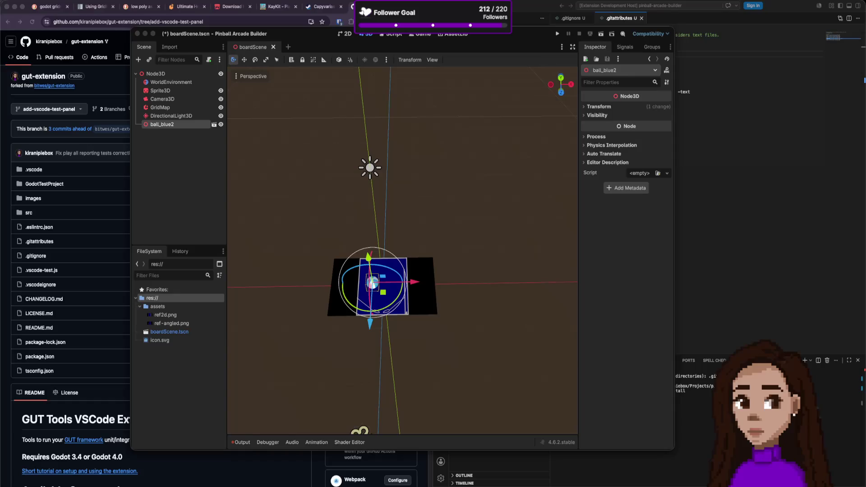
pyautogui.press('space')
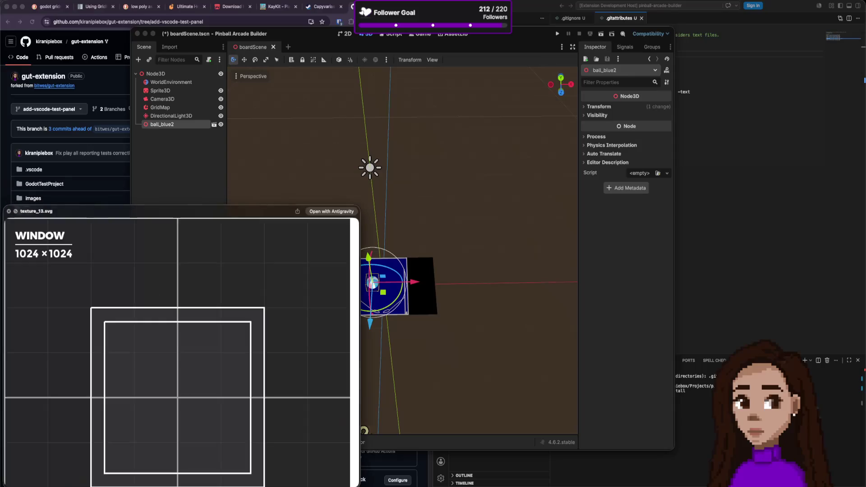
pyautogui.press('space')
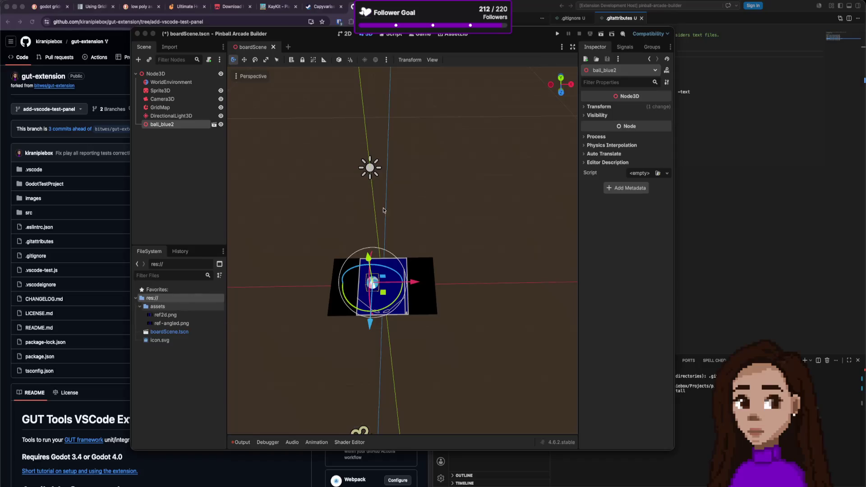
pyautogui.press('super+Tab')
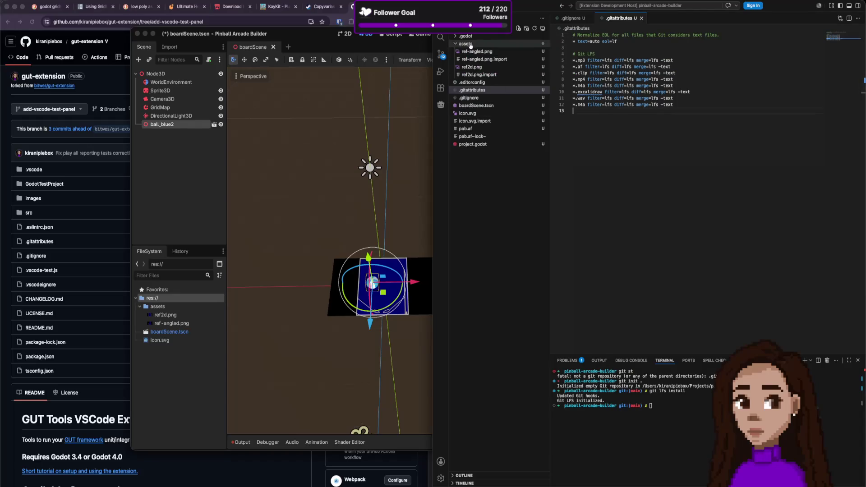
# - Rename the assets folder to Assets and expand it
pyautogui.click(465, 44)
pyautogui.rightClick(470, 43)
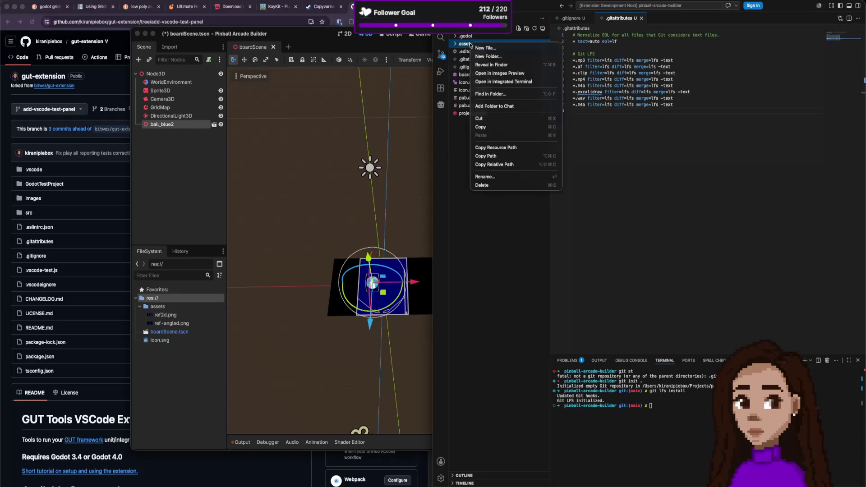
pyautogui.click(500, 177)
pyautogui.press('Delete')
pyautogui.write('A')
pyautogui.press('Return')
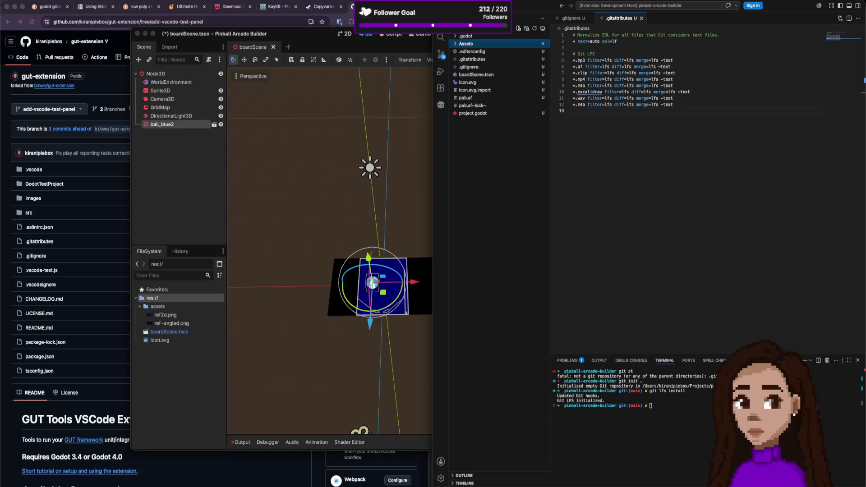
pyautogui.click(477, 44)
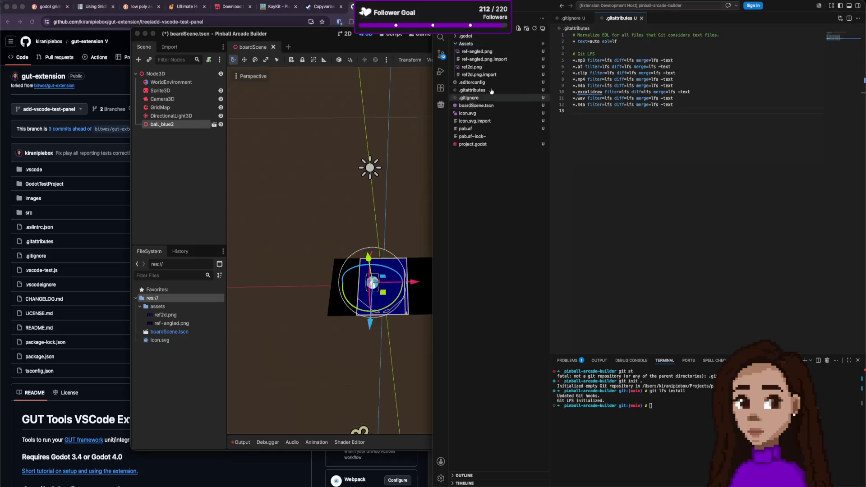
# - Paste the kenney_prototype-textures folder into Assets and close .gitattributes
pyautogui.click(480, 46)
pyautogui.press('super+v')
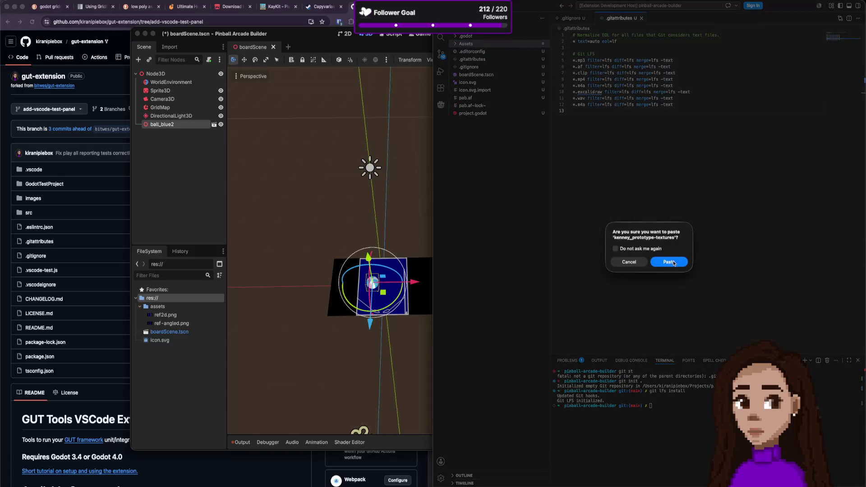
pyautogui.click(673, 264)
pyautogui.click(457, 52)
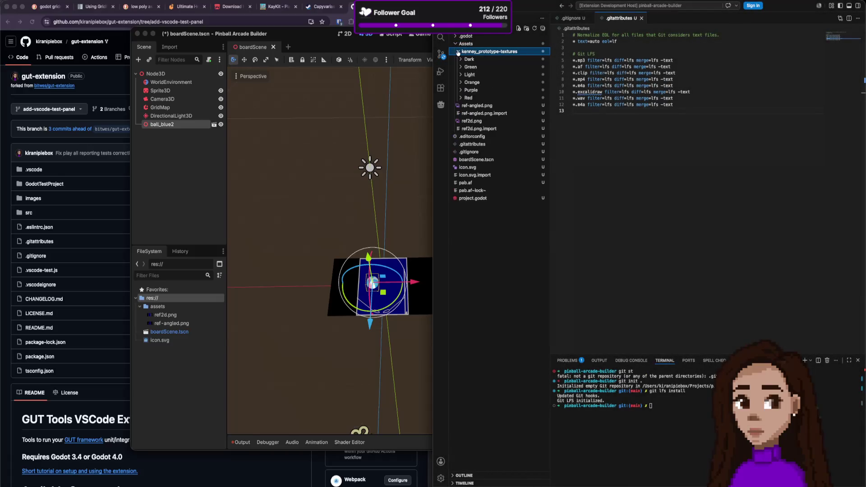
pyautogui.click(457, 53)
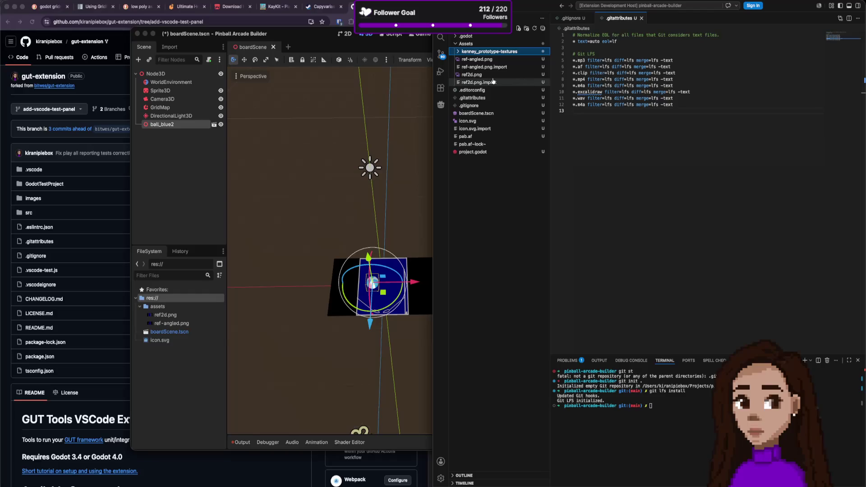
pyautogui.click(641, 18)
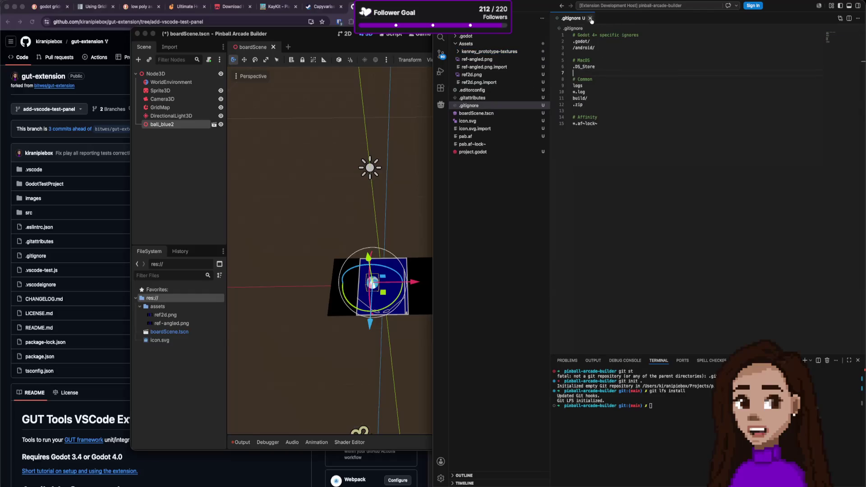
# - Close .gitignore and bring the Godot editor back to the front
pyautogui.click(591, 18)
pyautogui.click(181, 154)
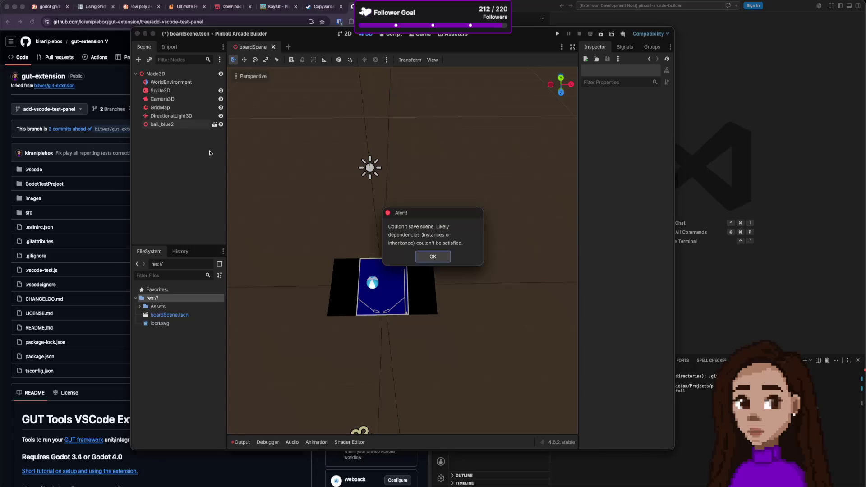
# - Dismiss the couldn't-save alert and create a new scene with a 3D Scene root
pyautogui.click(368, 228)
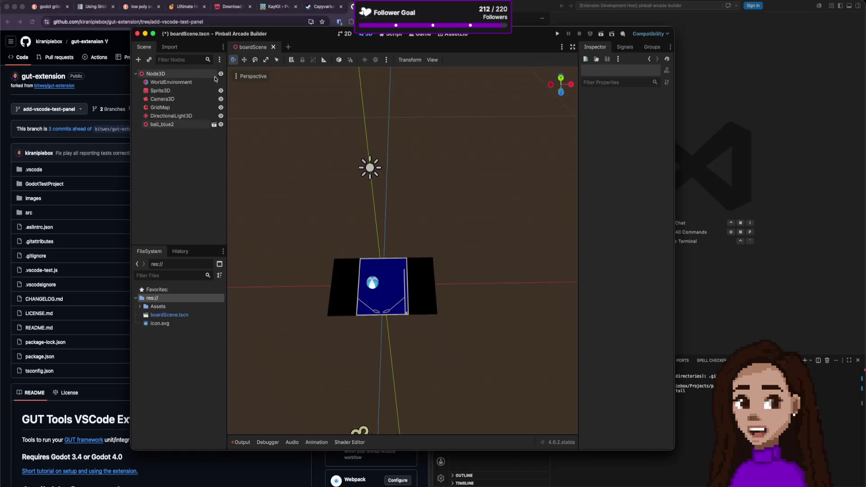
pyautogui.click(288, 47)
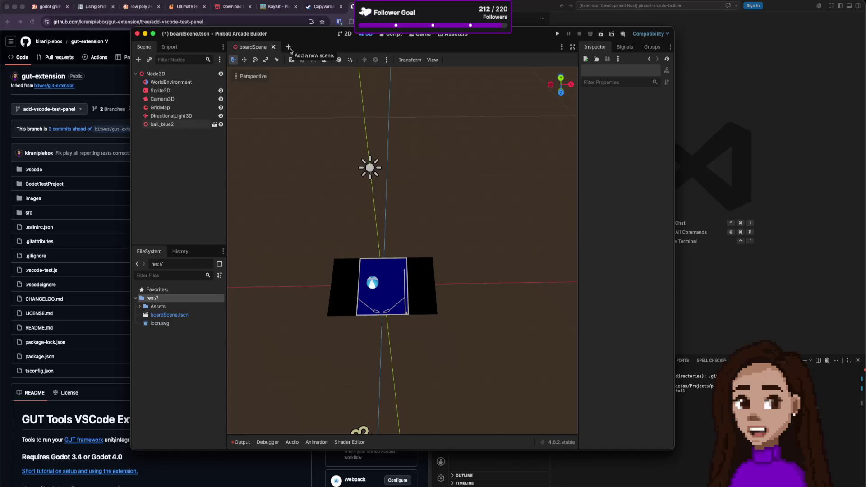
pyautogui.click(302, 47)
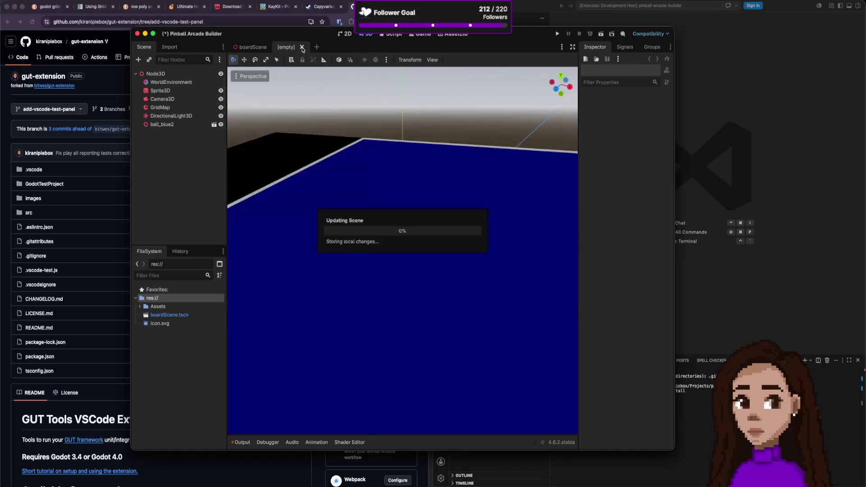
pyautogui.click(288, 46)
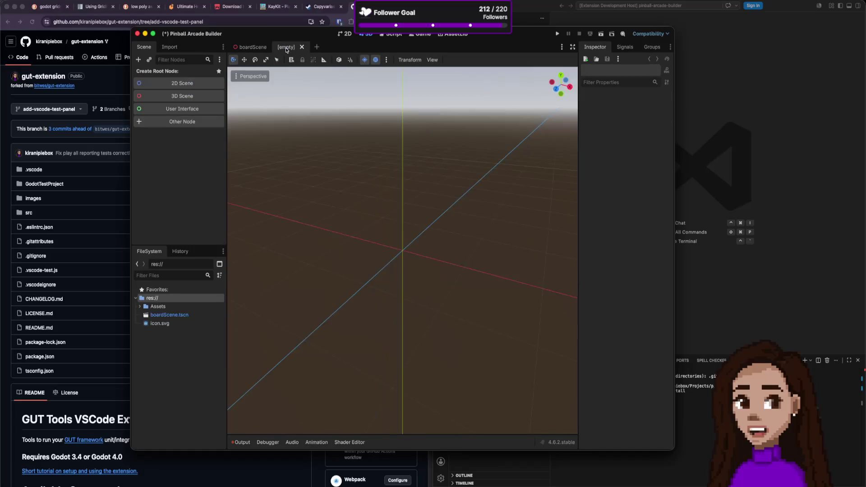
pyautogui.click(180, 92)
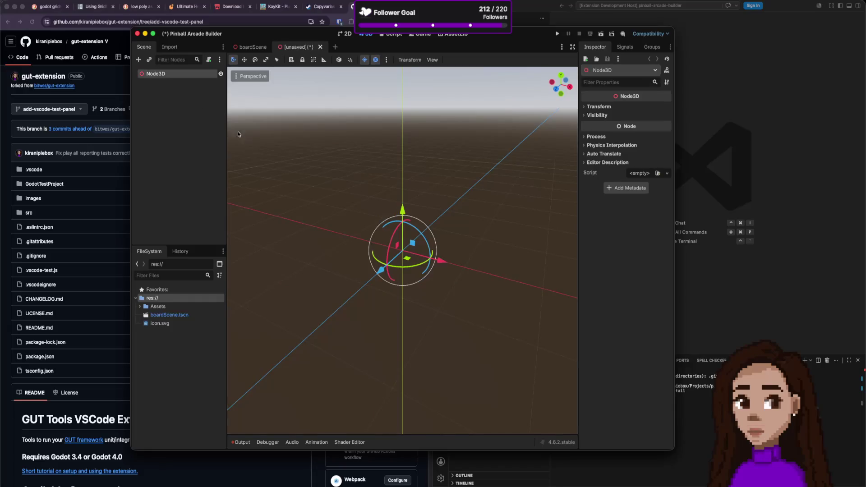
# - Rename the root Node3D to BoardGridLib, then start saving with Cmd+S (proposes board_grid_lib.tscn)
pyautogui.doubleClick(163, 76)
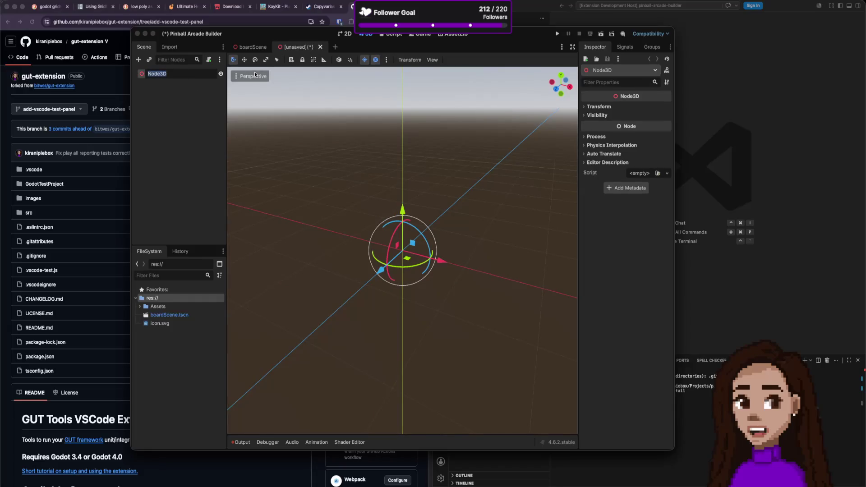
pyautogui.write('M')
pyautogui.press('BackSpace')
pyautogui.write('Gr')
pyautogui.press('BackSpace')
pyautogui.press('BackSpace')
pyautogui.write('Boar')
pyautogui.write('dGrid')
pyautogui.write('Liv')
pyautogui.press('Return')
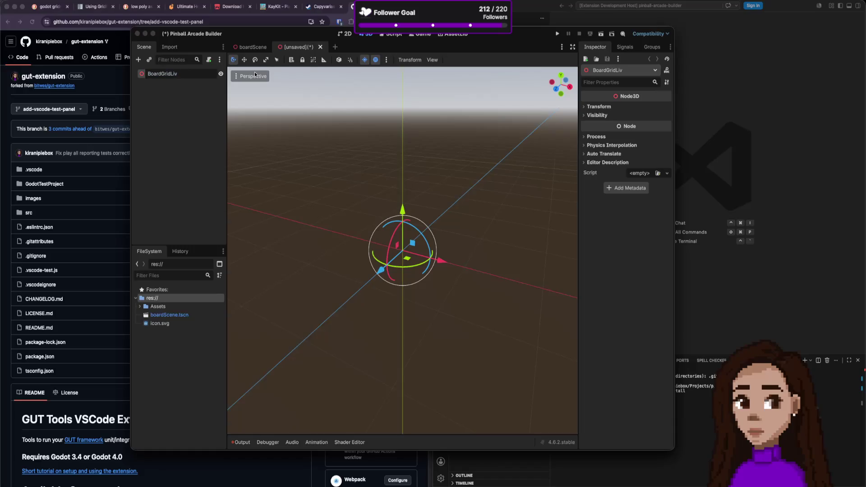
pyautogui.write('b')
pyautogui.press('Return')
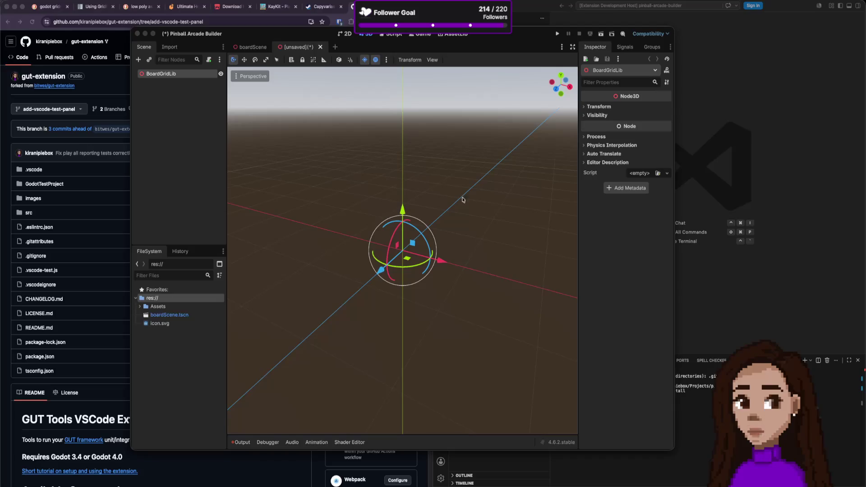
pyautogui.click(241, 103)
pyautogui.press('super+s')
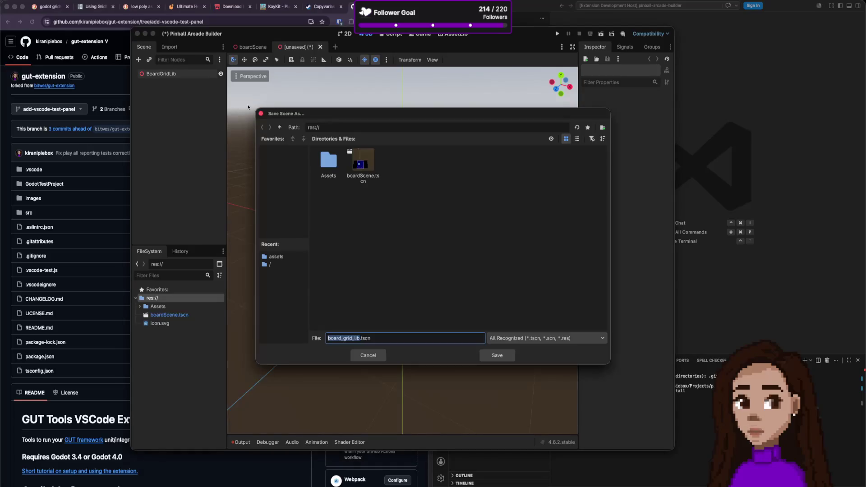
# - Create a new folder named Board in the project root, then close the save dialog
pyautogui.rightClick(454, 217)
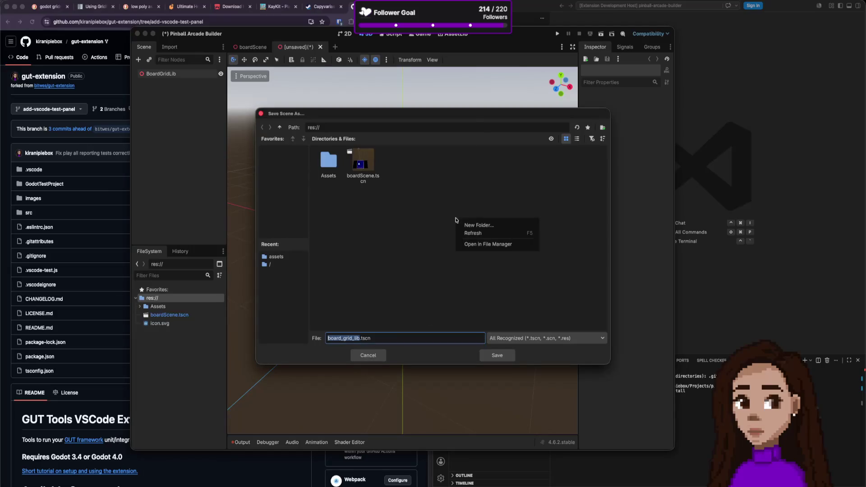
pyautogui.click(465, 226)
pyautogui.write('Board')
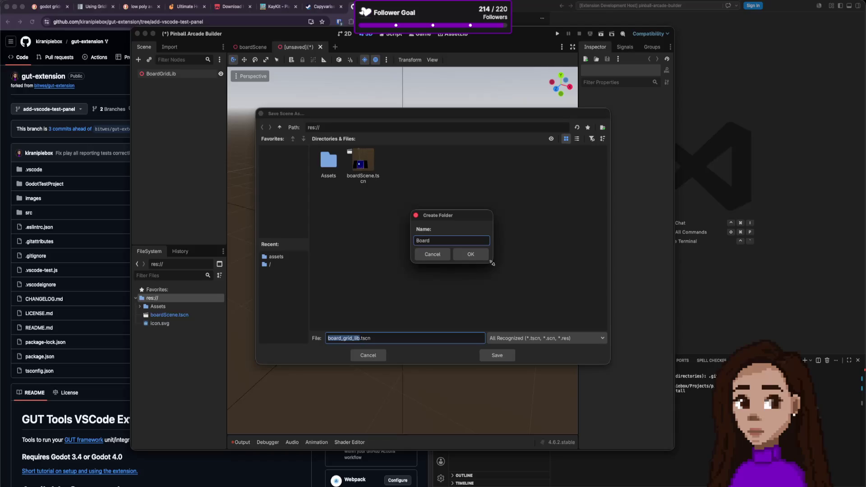
pyautogui.press('Return')
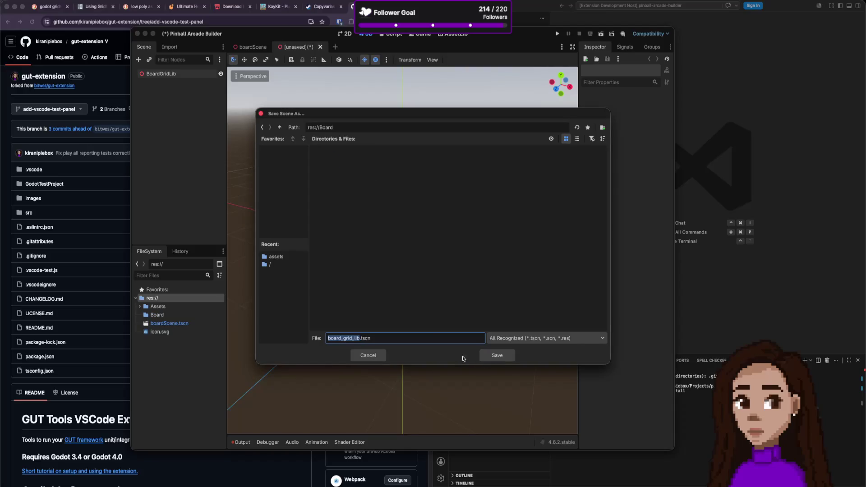
pyautogui.click(495, 356)
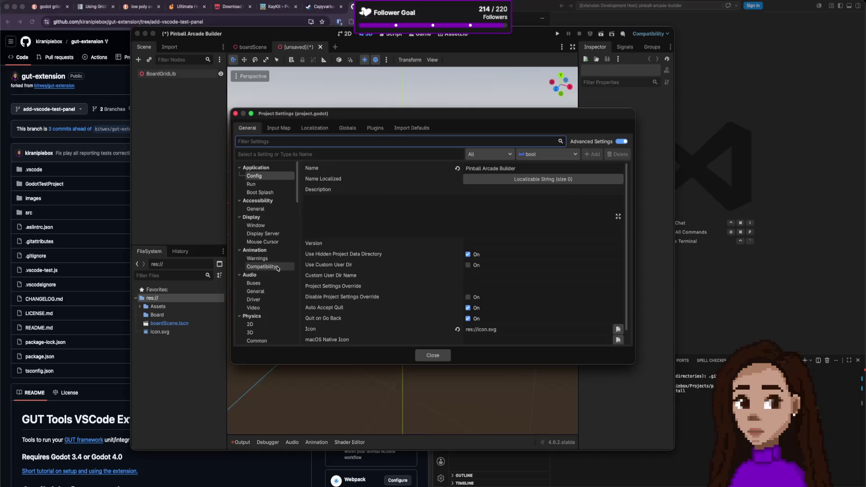
# - Set Scene Name Casing and Script Name Casing to PascalCase in Editor > Naming
pyautogui.scroll(-1, 277, 268)
pyautogui.scroll(-10, 293, 187)
pyautogui.scroll(-15, 276, 215)
pyautogui.scroll(20, 275, 218)
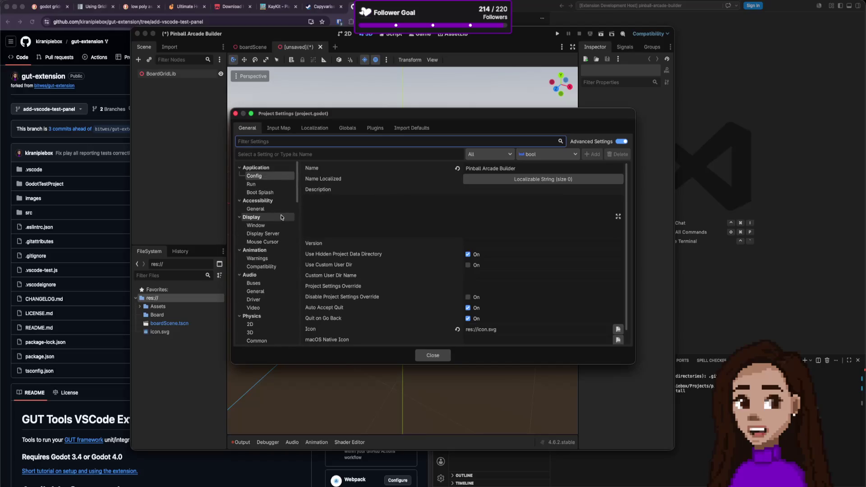
pyautogui.scroll(-2, 266, 264)
pyautogui.scroll(-6, 266, 263)
pyautogui.scroll(-10, 268, 260)
pyautogui.scroll(-8, 268, 261)
pyautogui.scroll(-3, 270, 323)
pyautogui.click(269, 280)
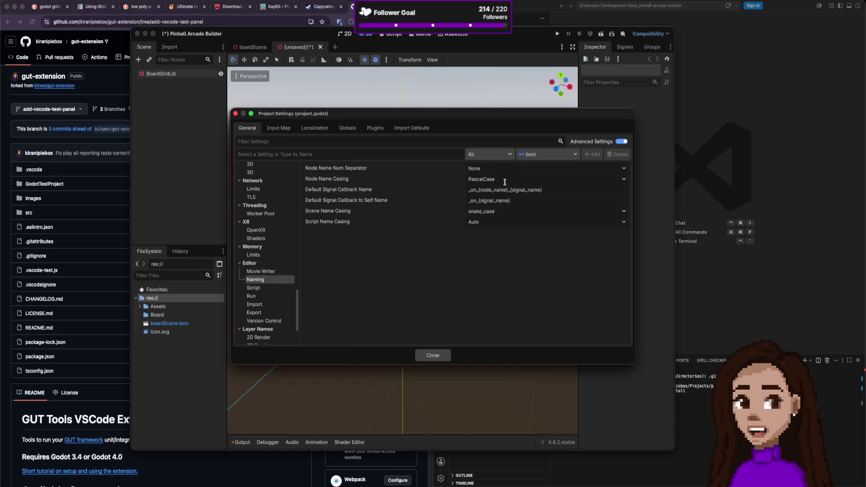
pyautogui.click(515, 211)
pyautogui.click(508, 229)
pyautogui.click(508, 222)
pyautogui.click(502, 236)
# - Change the default signal callback name template to on{NodeName}{SignalName}, removing the underscores
pyautogui.click(489, 194)
pyautogui.press('Home')
pyautogui.press('Delete')
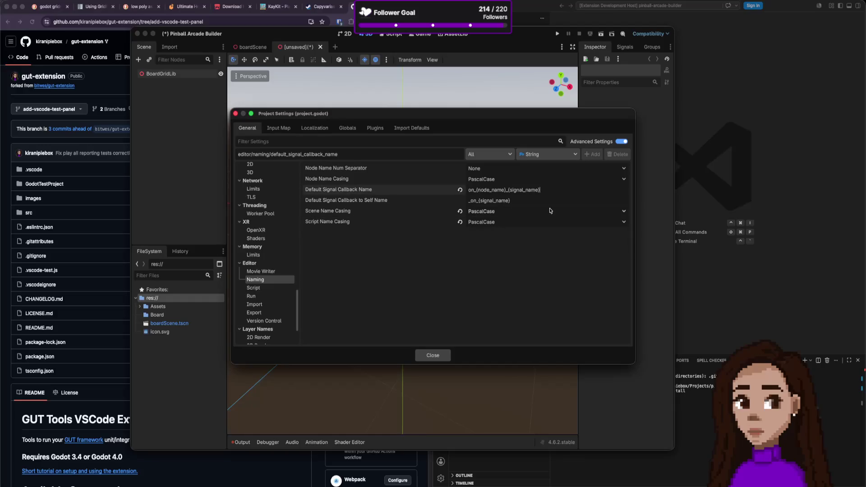
pyautogui.click(488, 201)
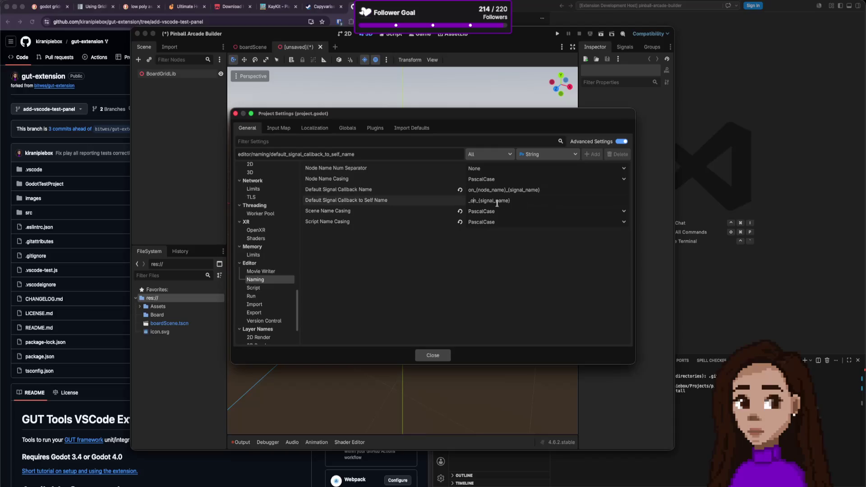
pyautogui.press('Home')
pyautogui.press('Delete')
pyautogui.press('Up')
pyautogui.press('Delete')
pyautogui.press('Delete')
pyautogui.write('N')
pyautogui.press('Right')
pyautogui.press('Right')
pyautogui.press('Right')
pyautogui.press('Delete')
pyautogui.press('Delete')
pyautogui.write('N')
pyautogui.press('Delete')
pyautogui.press('Delete')
pyautogui.write('S')
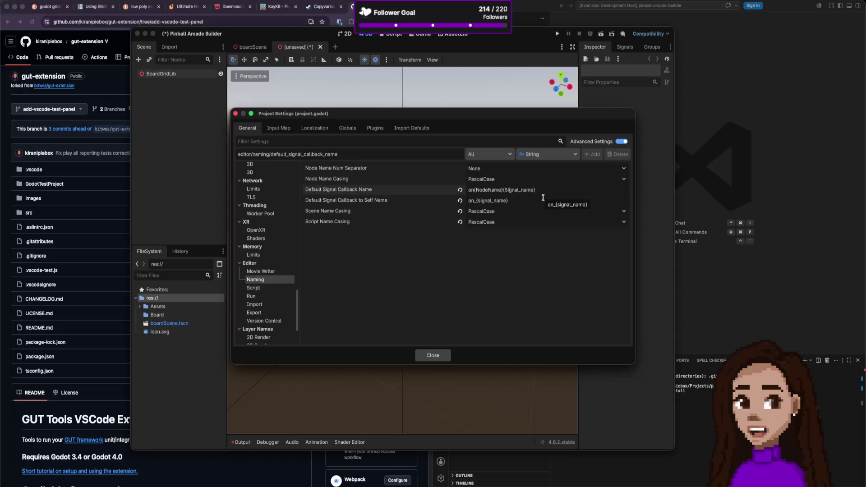
pyautogui.press('Right')
pyautogui.press('Right')
pyautogui.press('Right')
# - Change the self-callback name template to on{SignalName} and close Project Settings
pyautogui.press('Delete')
pyautogui.click(543, 198)
pyautogui.press('Home')
pyautogui.press('Right')
pyautogui.press('Right')
pyautogui.press('Delete')
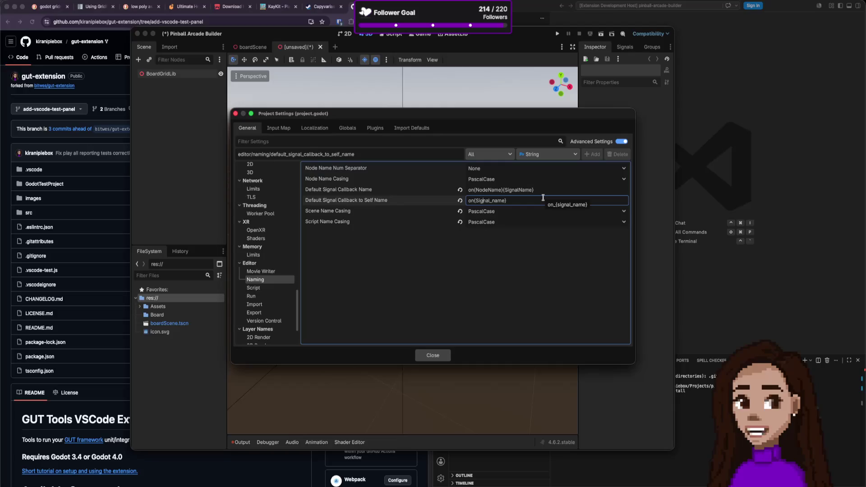
pyautogui.press('BackSpace')
pyautogui.press('BackSpace')
pyautogui.write('N')
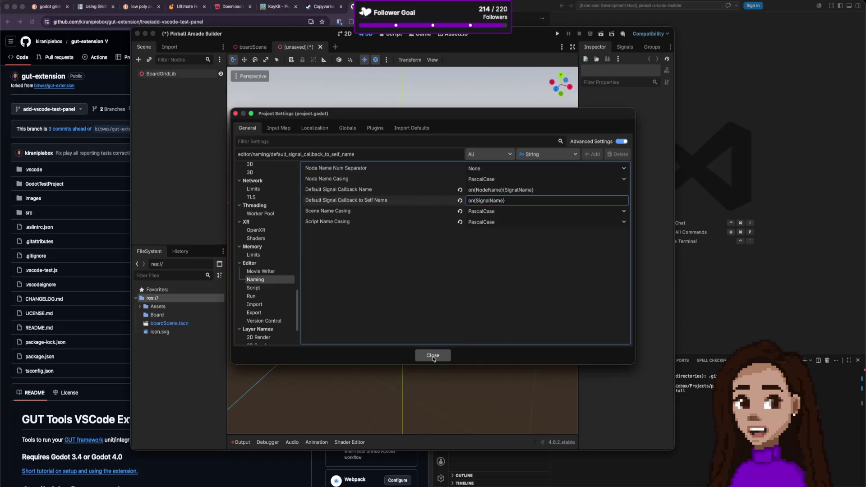
pyautogui.click(235, 114)
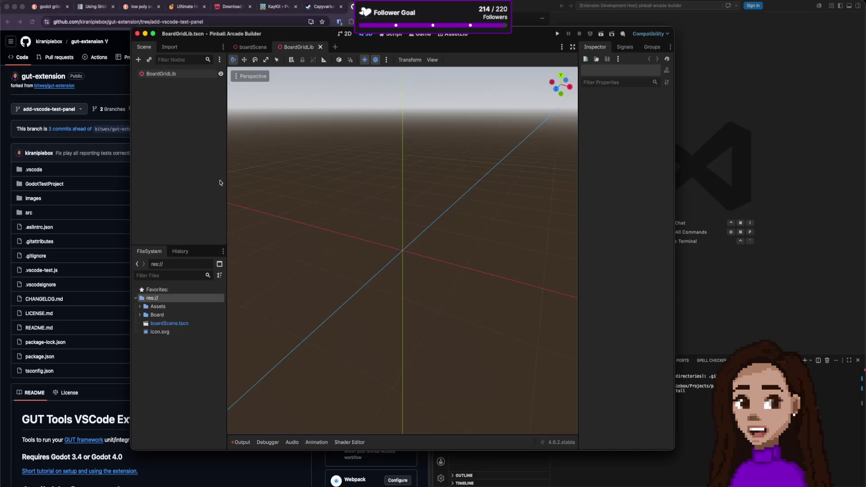
# - Add a Node3D child under BoardGridLib and name it Base
pyautogui.rightClick(181, 96)
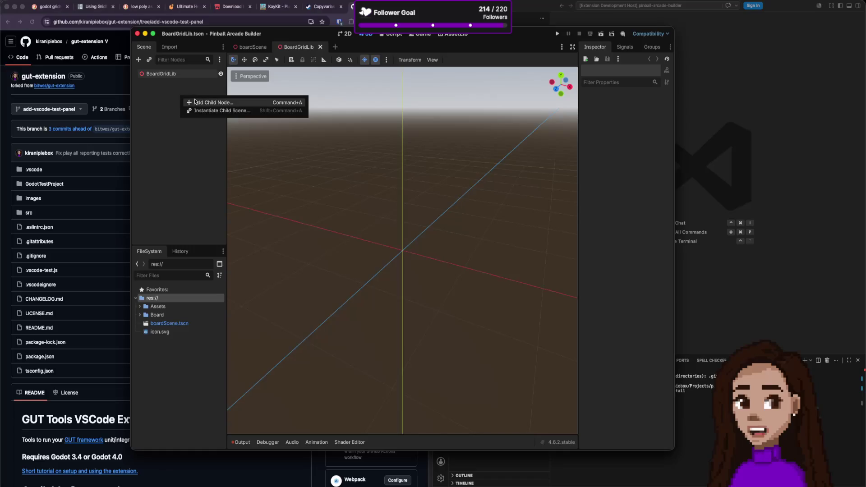
pyautogui.click(195, 102)
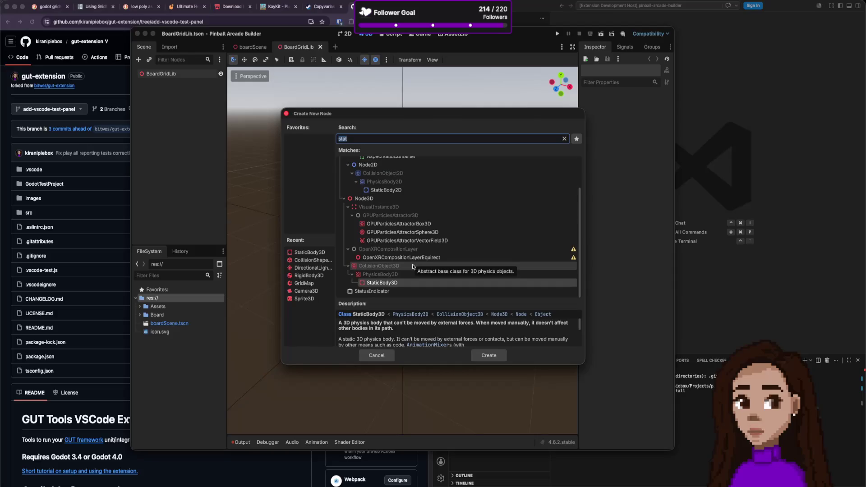
pyautogui.click(396, 200)
pyautogui.click(490, 354)
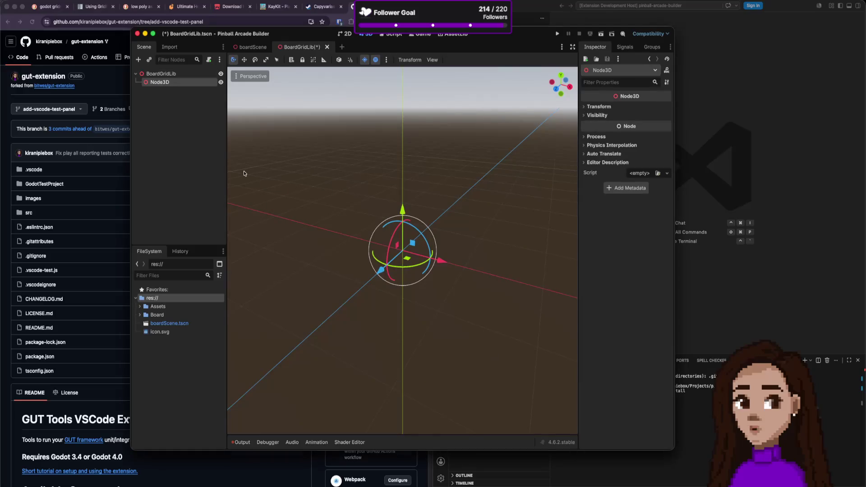
pyautogui.doubleClick(160, 83)
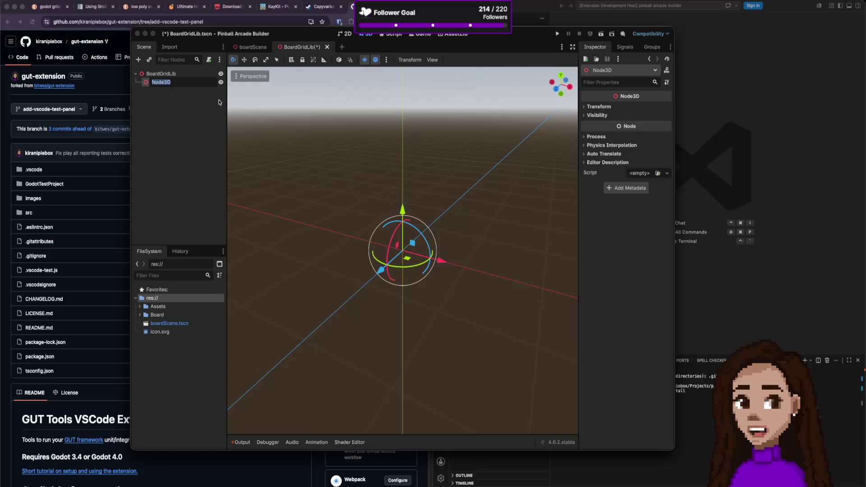
pyautogui.write('P')
pyautogui.write('Base')
pyautogui.press('Return')
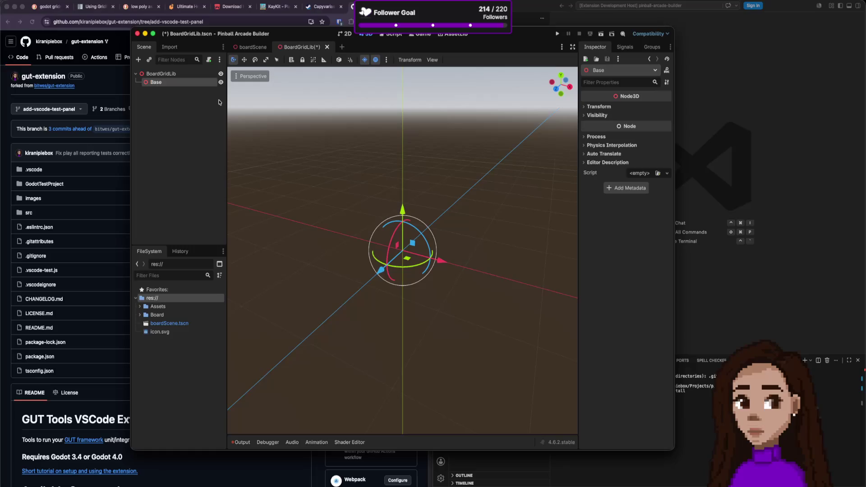
# - Add a second Node3D child under BoardGridLib and name it Wall
pyautogui.click(161, 74)
pyautogui.click(138, 60)
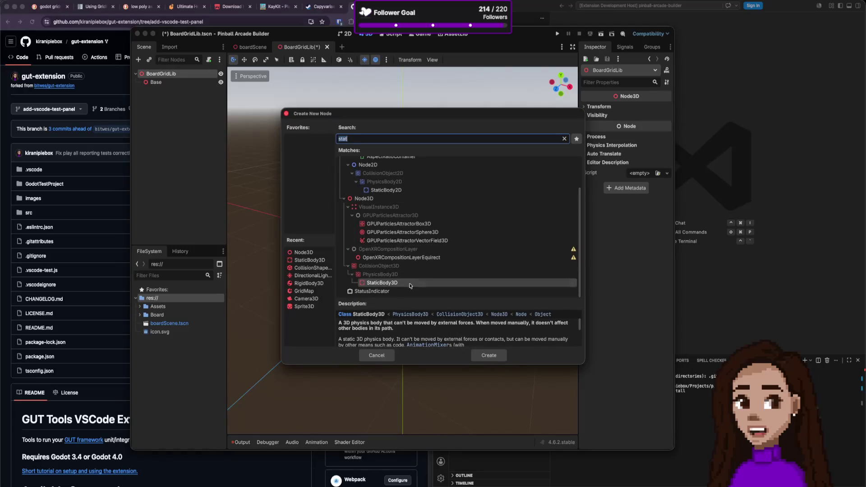
pyautogui.click(377, 198)
pyautogui.click(489, 356)
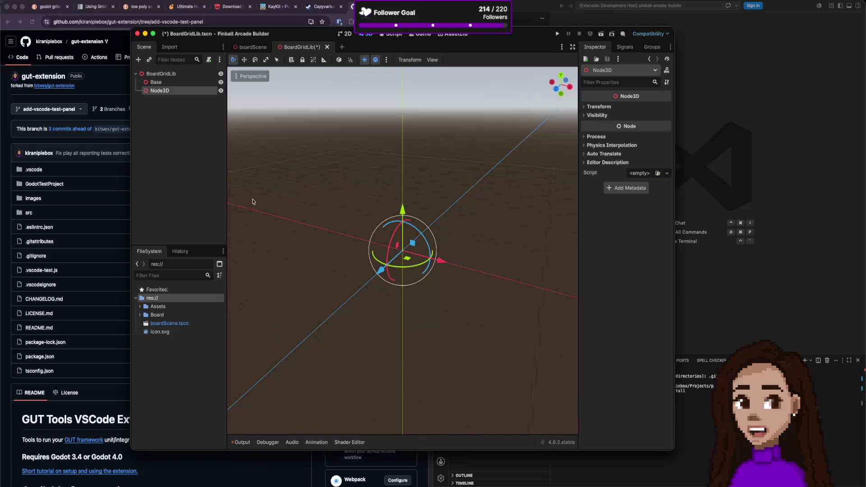
pyautogui.doubleClick(165, 91)
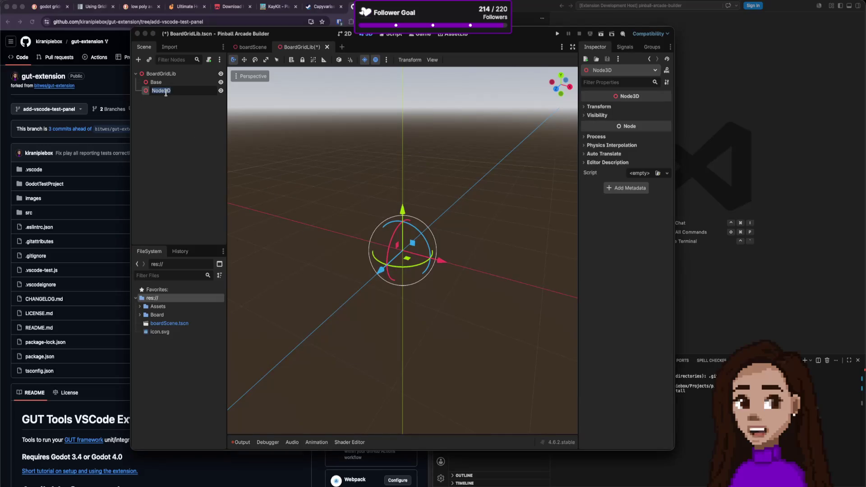
pyautogui.write('Wall')
pyautogui.press('Return')
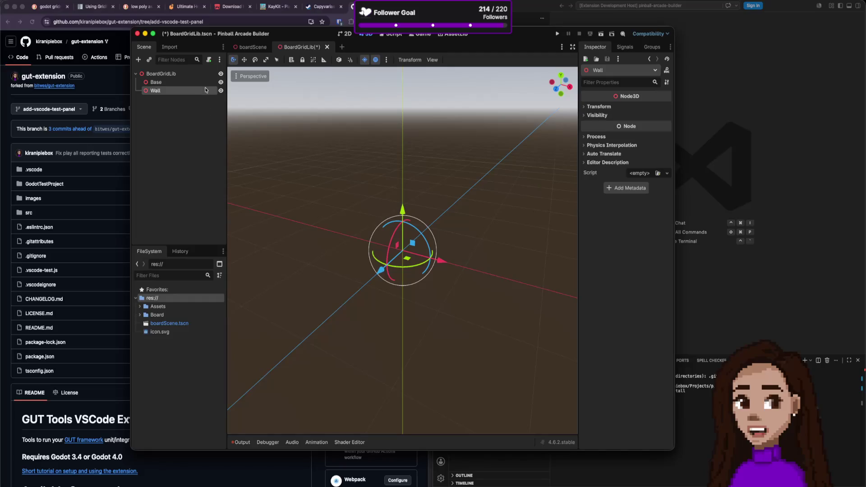
# - With Base selected, search the Create New Node list for 'cs' node types
pyautogui.click(156, 82)
pyautogui.press('super+a')
pyautogui.write('cs')
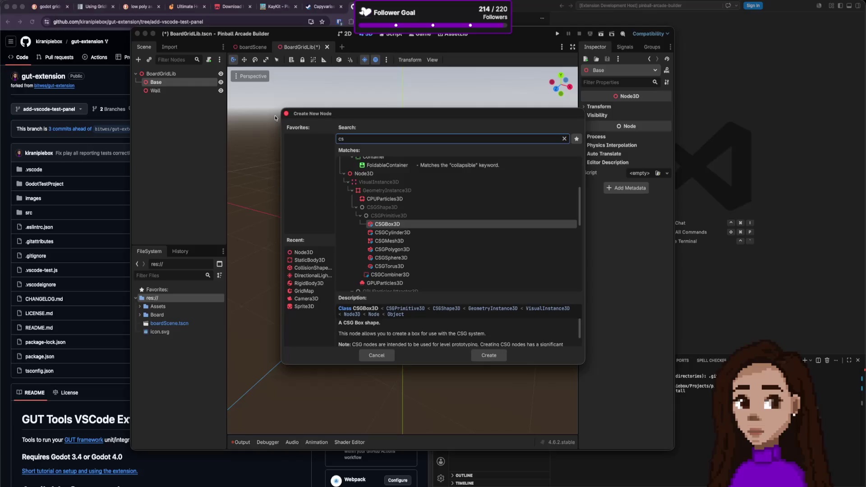
# - Create a CSGBox3D under Base and flatten it to Size y 0.1
pyautogui.press('Return')
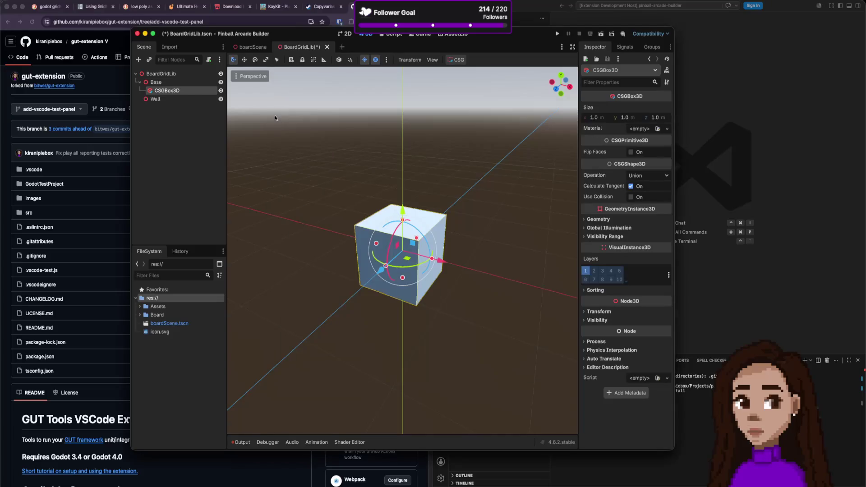
pyautogui.click(630, 118)
pyautogui.write('0.1')
pyautogui.press('Return')
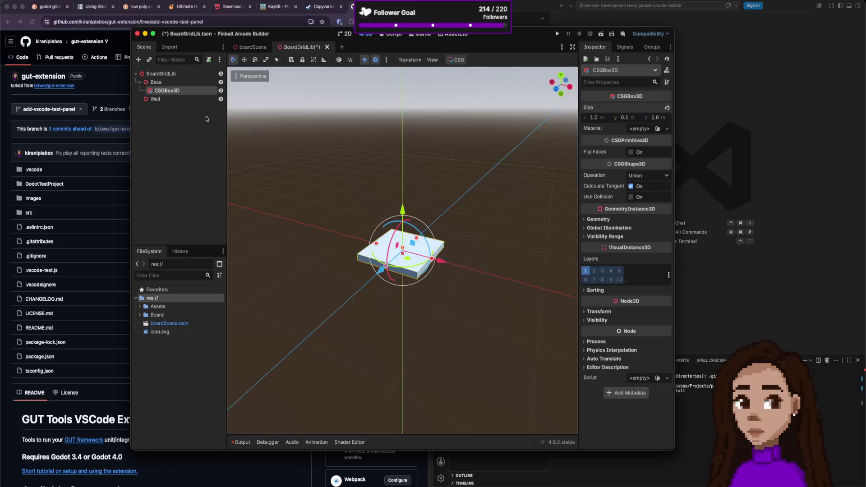
# - Give the box a new StandardMaterial3D and expand its Albedo section
pyautogui.click(667, 129)
pyautogui.click(652, 150)
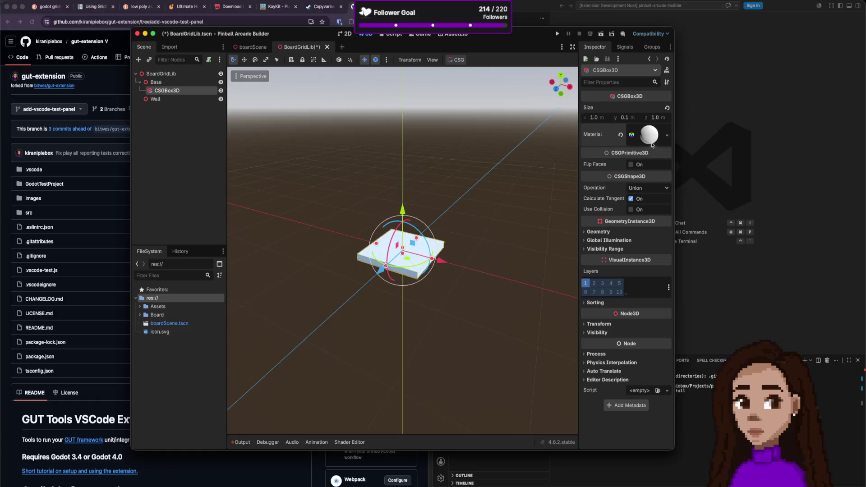
pyautogui.click(650, 142)
pyautogui.click(651, 141)
pyautogui.click(666, 138)
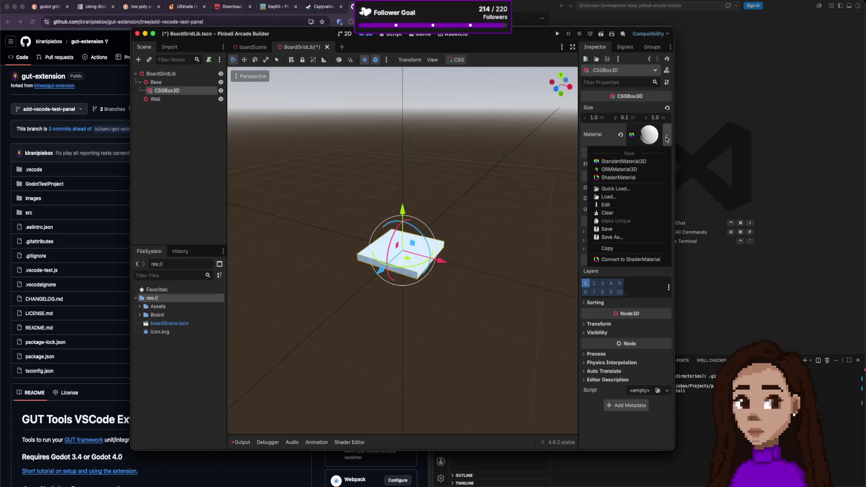
pyautogui.click(649, 139)
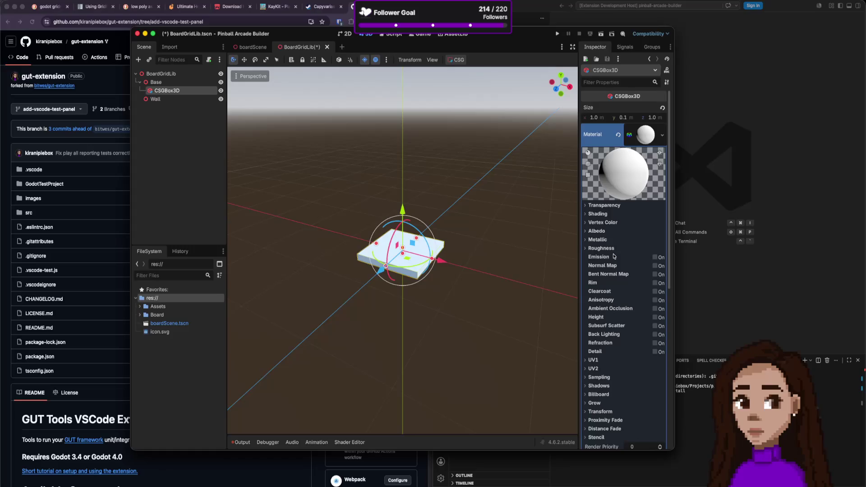
pyautogui.scroll(-5, 613, 256)
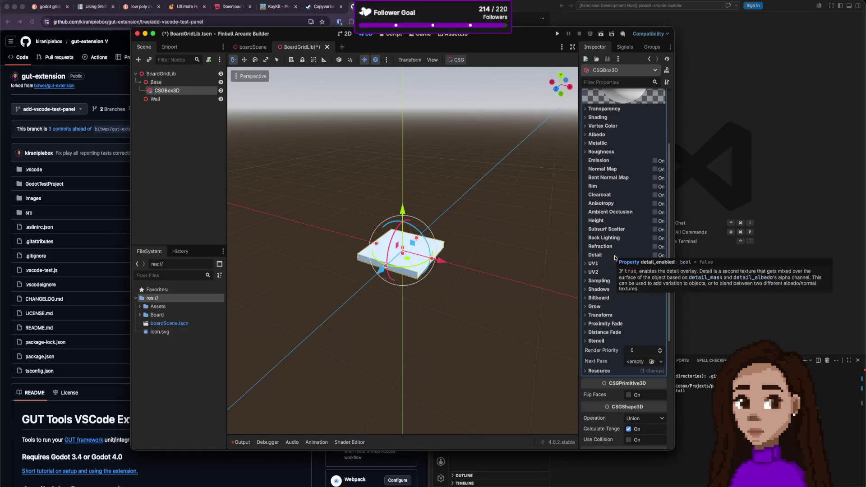
pyautogui.scroll(-8, 615, 258)
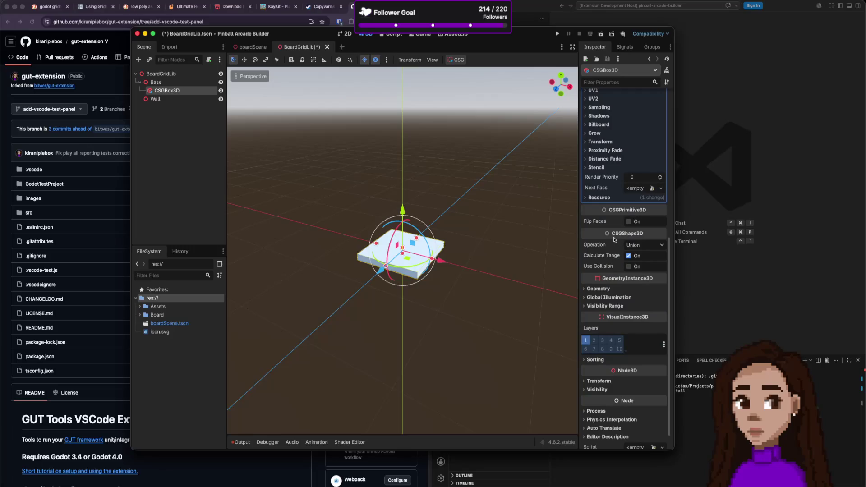
pyautogui.moveTo(614, 240)
pyautogui.scroll(12, 612, 279)
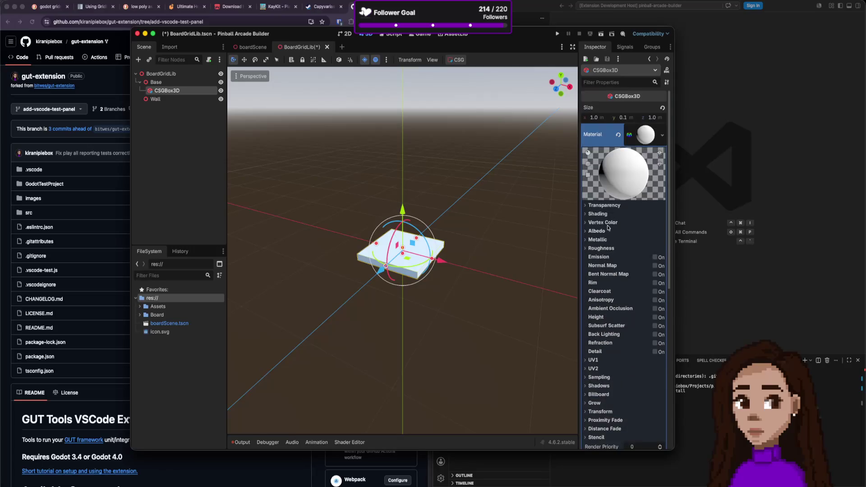
pyautogui.click(605, 231)
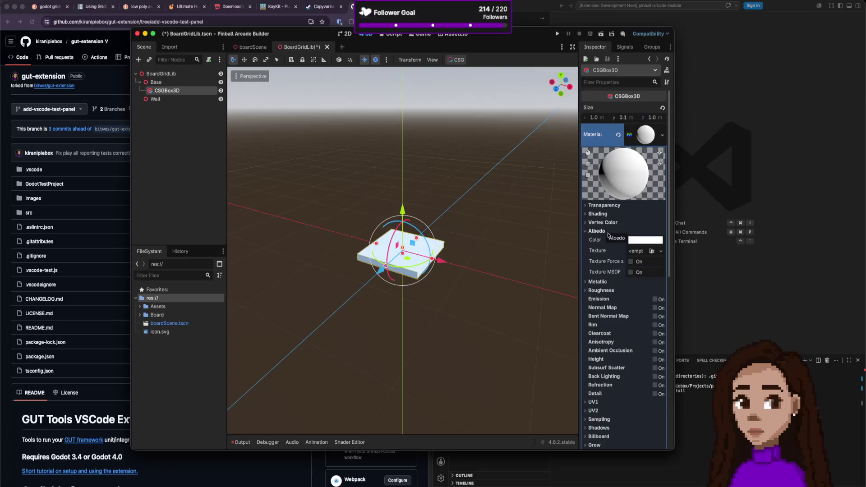
# - Try ImageTexture and ExternalTexture for the albedo texture, then clear it back to empty
pyautogui.click(662, 252)
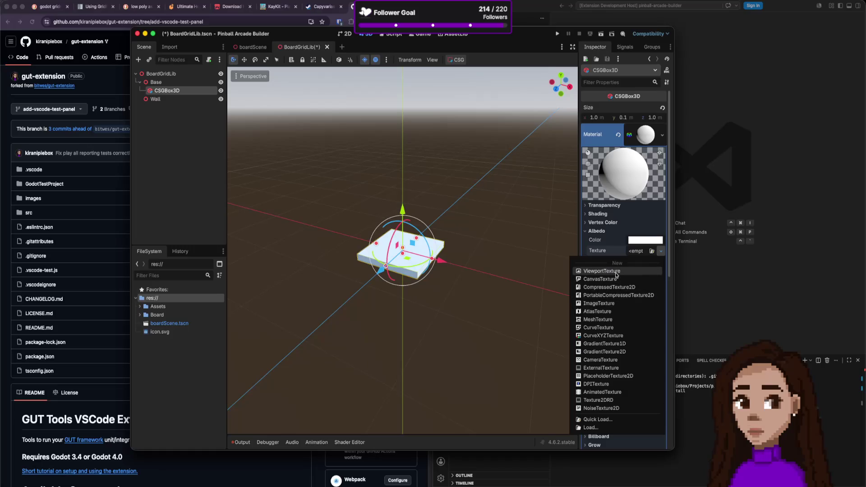
pyautogui.click(622, 303)
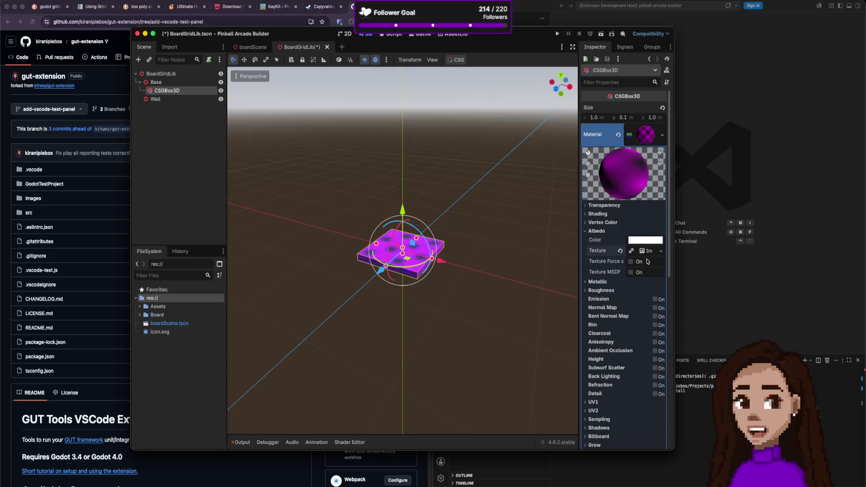
pyautogui.scroll(-3, 642, 274)
pyautogui.scroll(1, 640, 233)
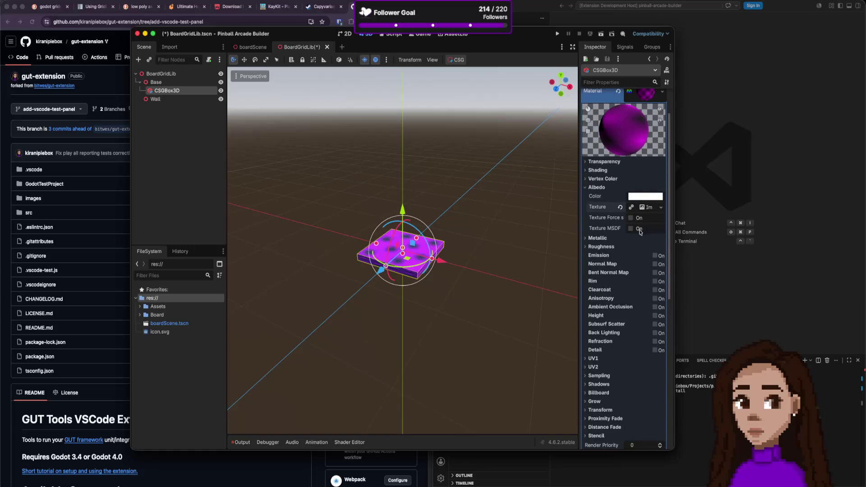
pyautogui.click(660, 207)
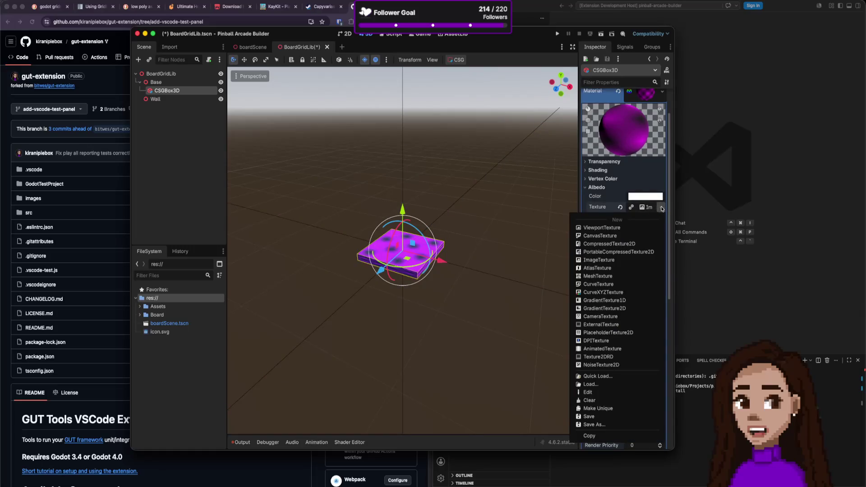
pyautogui.click(613, 325)
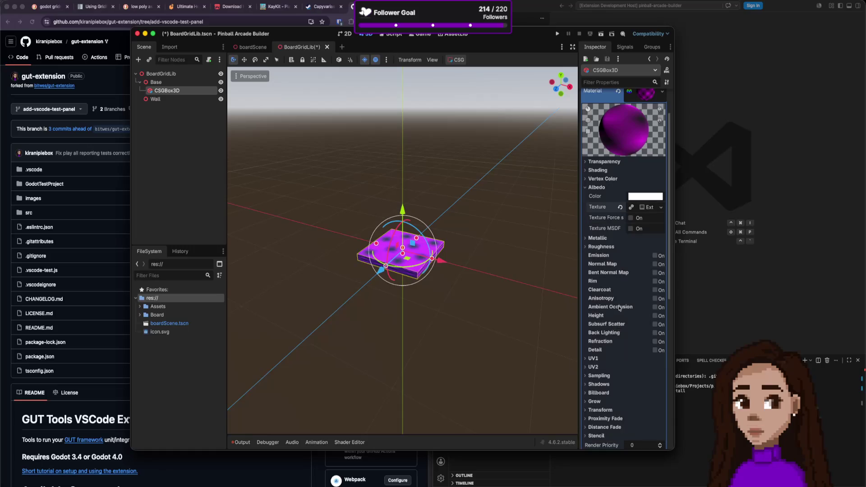
pyautogui.click(646, 207)
pyautogui.click(647, 210)
pyautogui.click(646, 210)
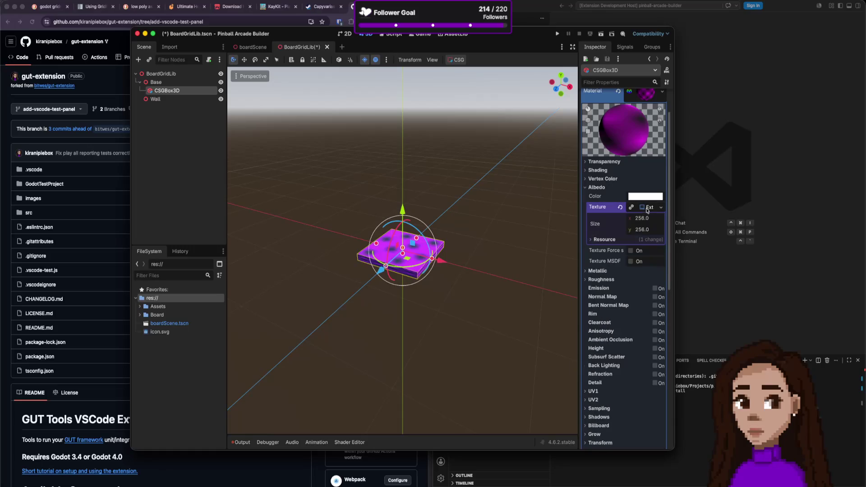
pyautogui.click(636, 239)
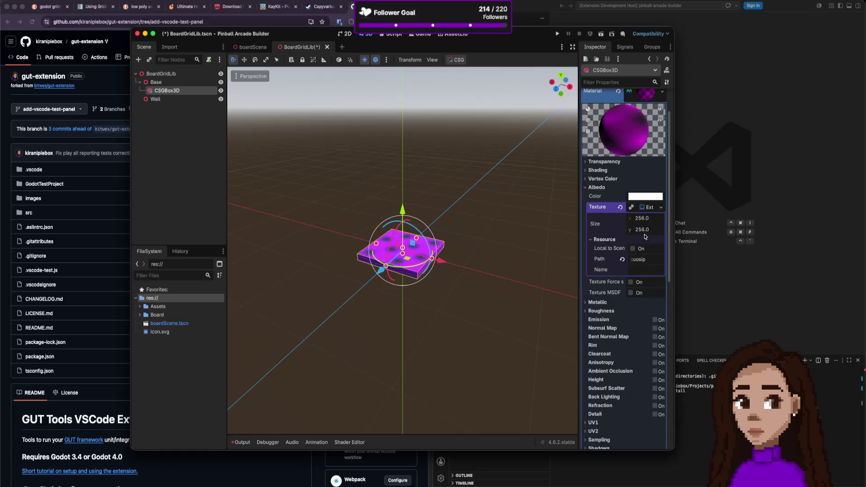
pyautogui.click(661, 208)
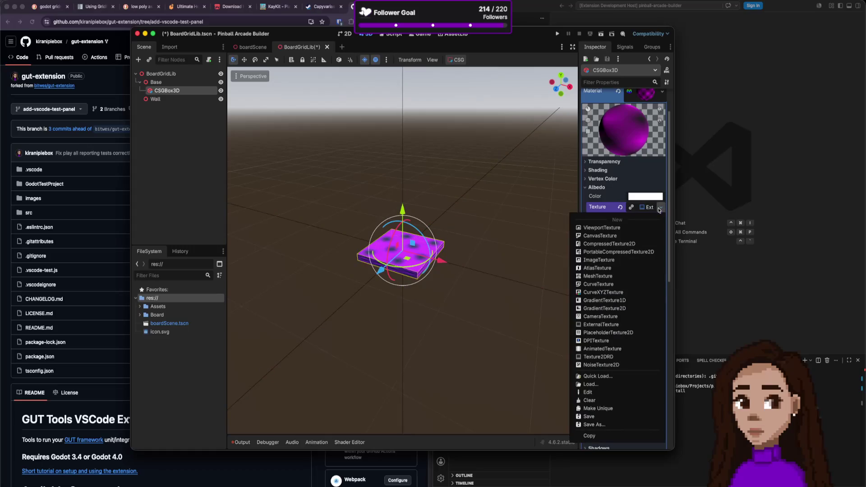
pyautogui.click(659, 210)
pyautogui.click(621, 208)
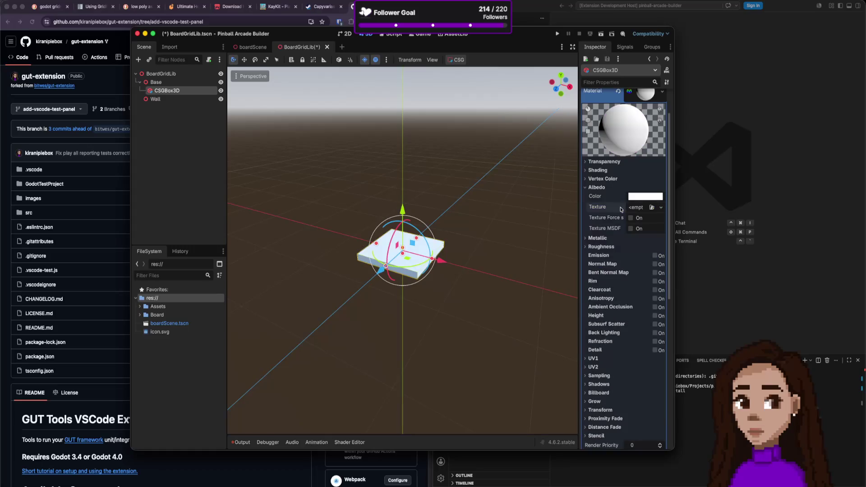
# - Expand Assets > kenney_prototype-textures > Green in the FileSystem dock
pyautogui.click(140, 306)
pyautogui.click(145, 315)
pyautogui.click(144, 315)
pyautogui.click(144, 315)
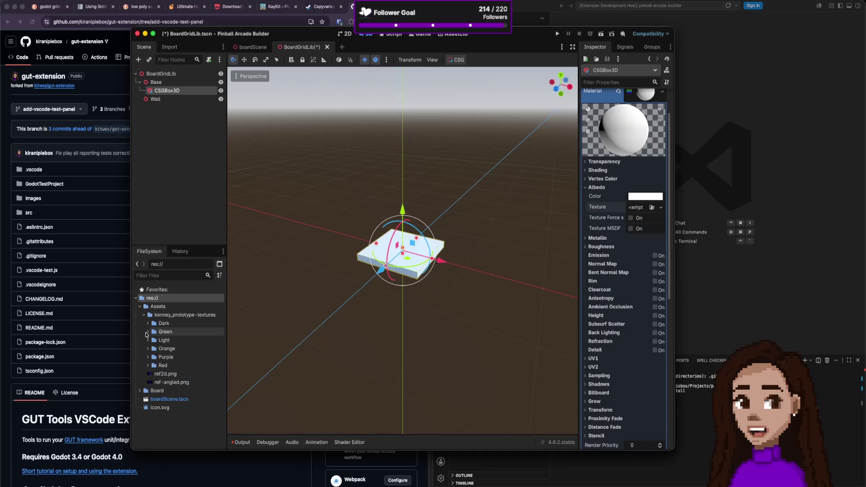
# - Try Green texture_01.png as the albedo, clear it, and preview Green textures 01–10
pyautogui.click(147, 331)
pyautogui.moveTo(179, 340)
pyautogui.mouseDown()
pyautogui.moveTo(294, 316)
pyautogui.moveTo(640, 209)
pyautogui.mouseUp()
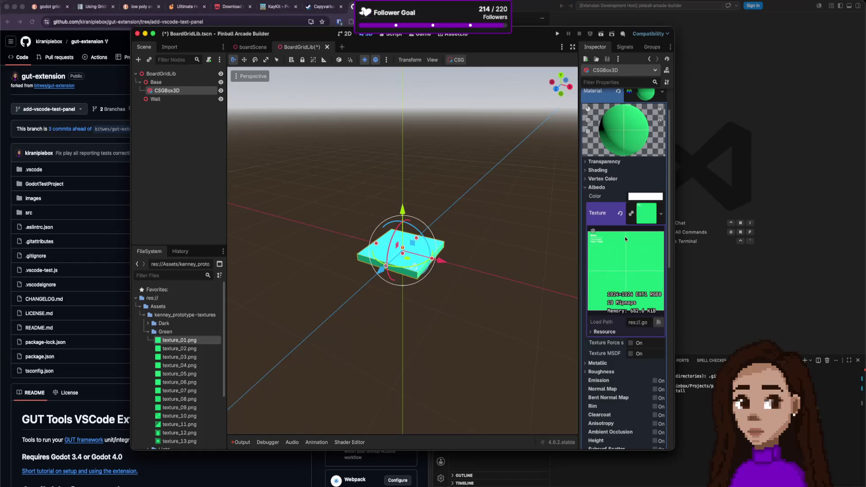
pyautogui.click(620, 213)
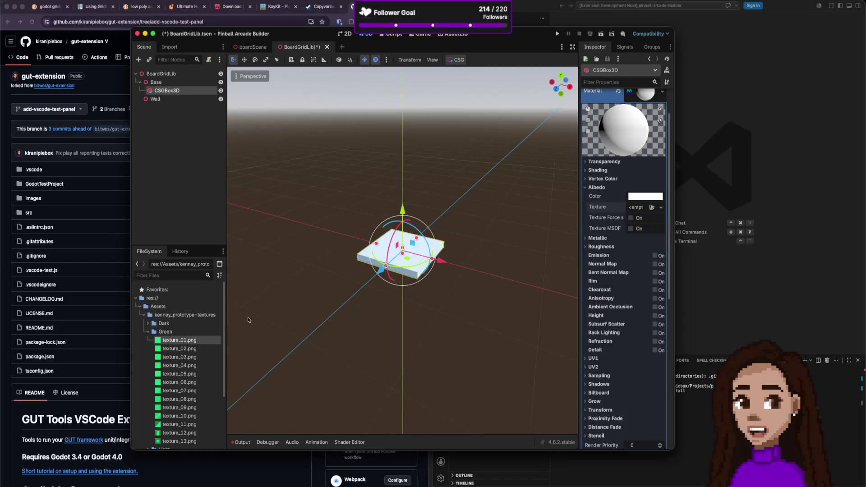
pyautogui.click(195, 349)
pyautogui.scroll(-3, 191, 345)
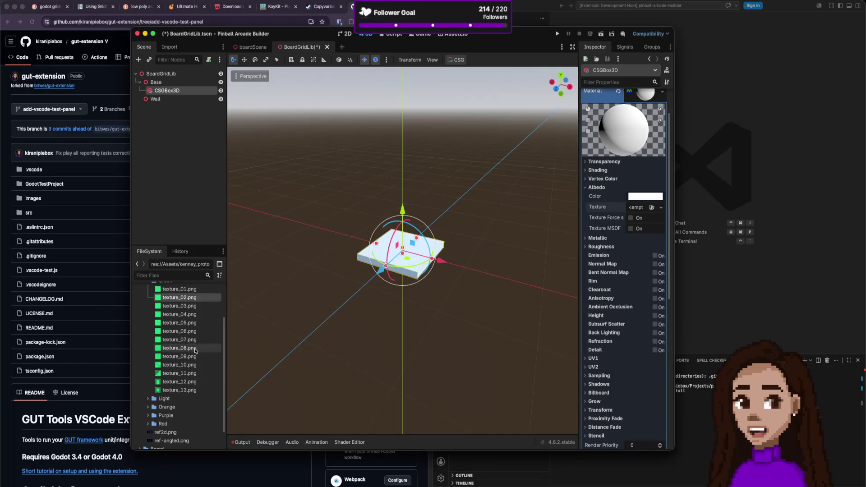
pyautogui.click(179, 369)
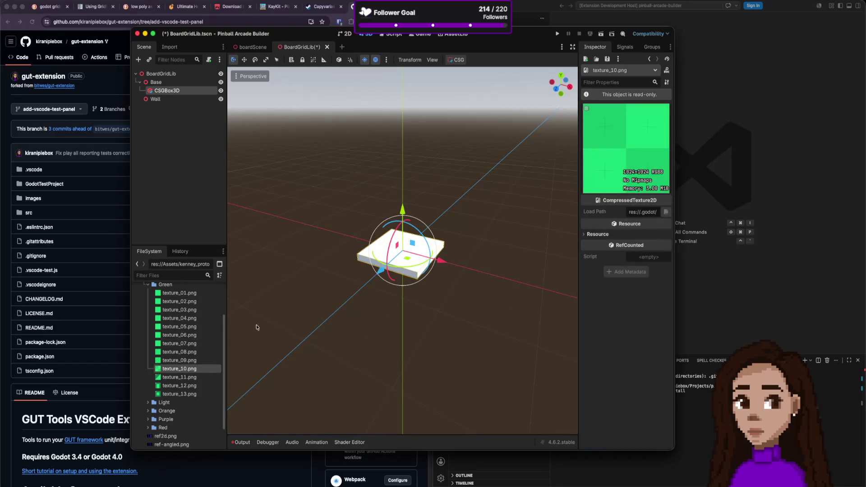
pyautogui.click(194, 360)
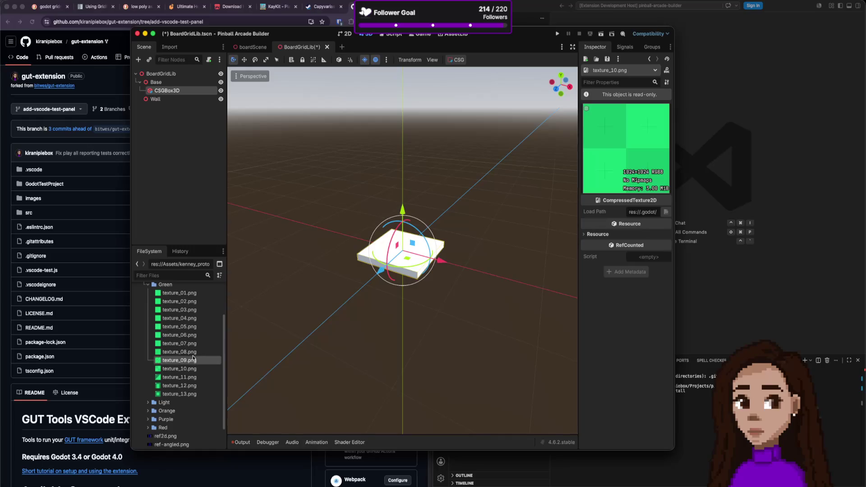
pyautogui.click(194, 351)
pyautogui.click(195, 335)
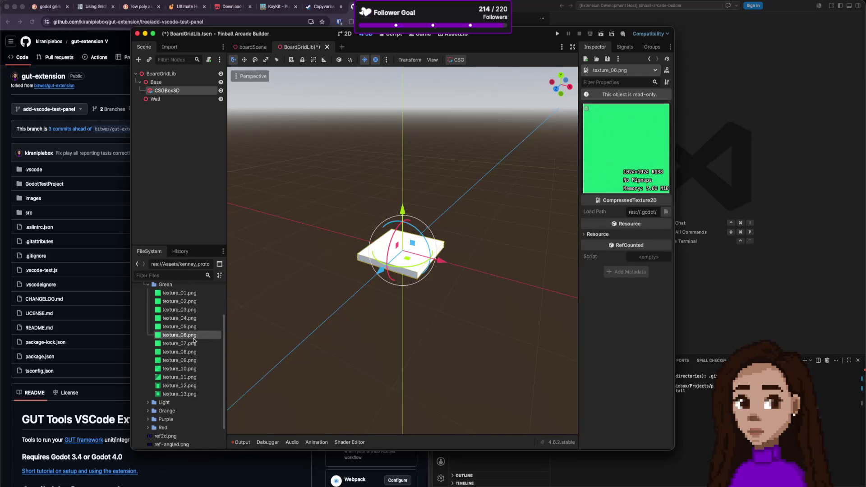
pyautogui.click(193, 318)
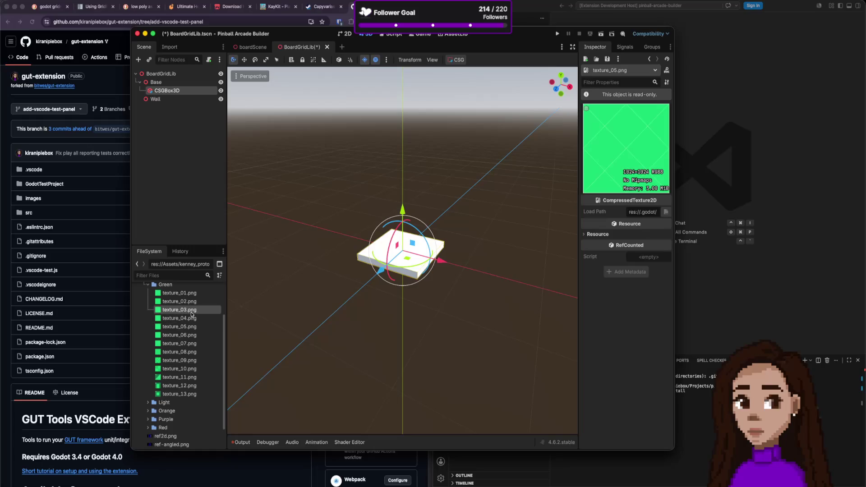
pyautogui.click(192, 309)
pyautogui.click(189, 302)
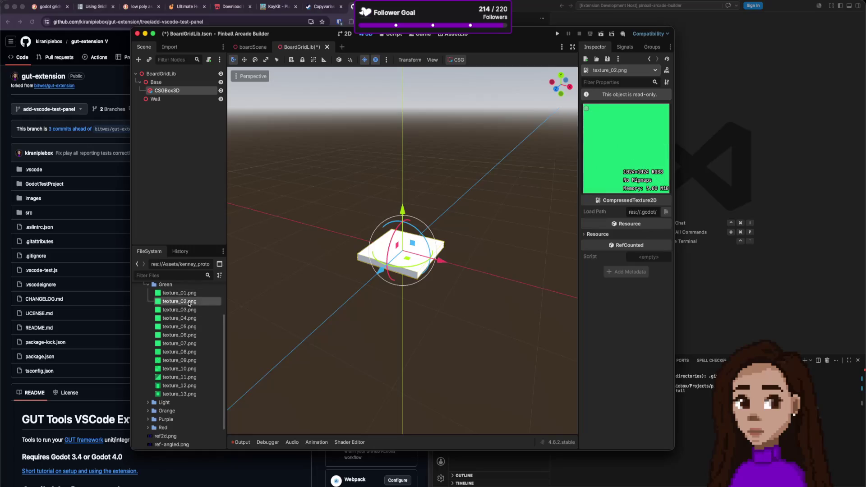
pyautogui.click(191, 294)
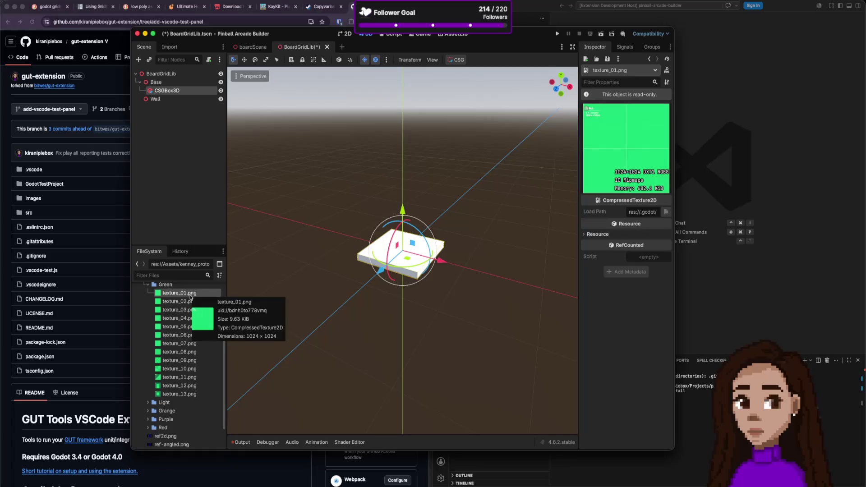
pyautogui.click(187, 302)
pyautogui.click(187, 310)
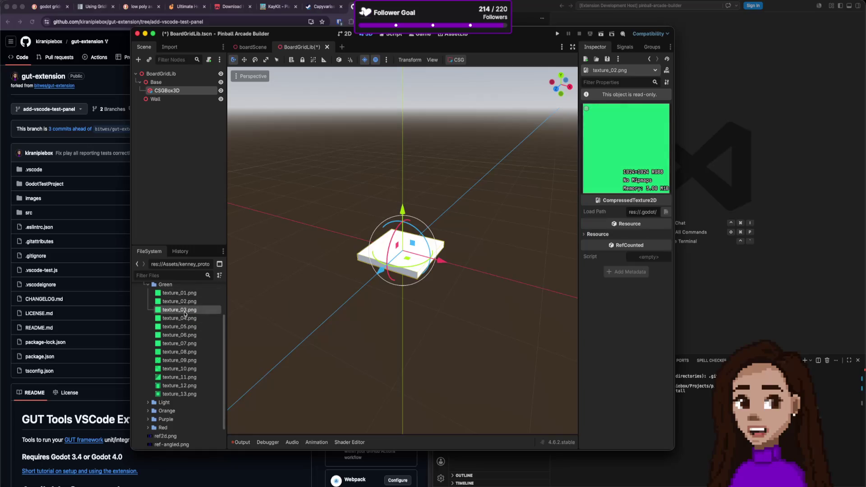
pyautogui.click(186, 319)
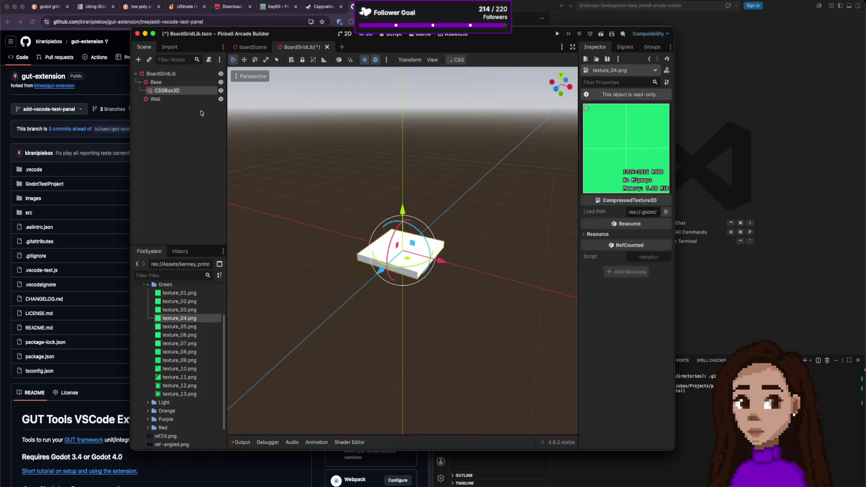
# - Apply Green texture_04.png to the box, then replace it with Purple texture_04.png
pyautogui.click(190, 91)
pyautogui.moveTo(185, 318)
pyautogui.mouseDown()
pyautogui.moveTo(319, 303)
pyautogui.moveTo(641, 211)
pyautogui.mouseUp()
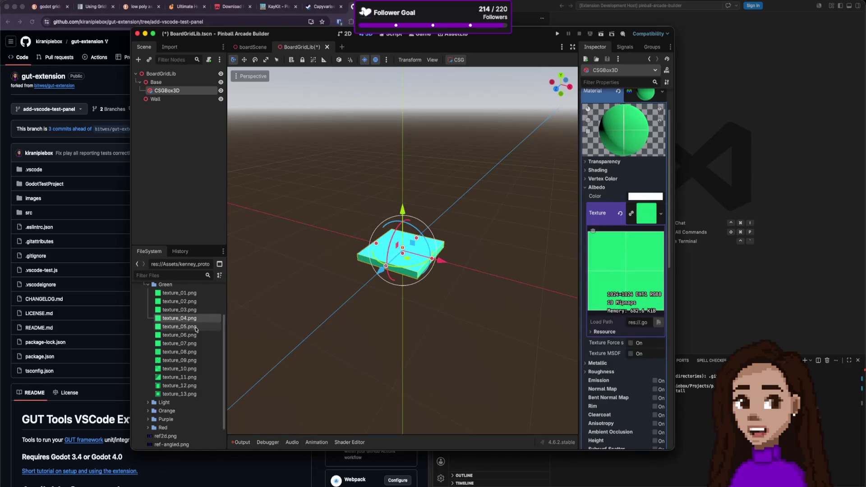
pyautogui.scroll(-1, 197, 373)
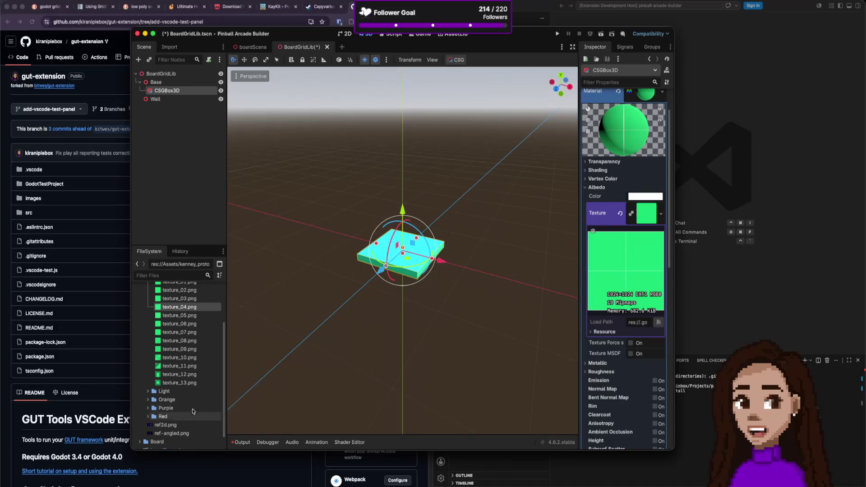
pyautogui.click(167, 409)
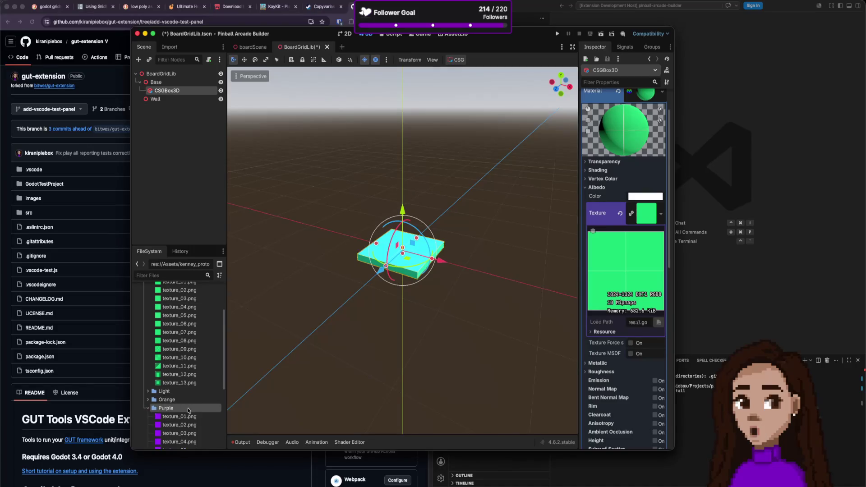
pyautogui.click(147, 408)
pyautogui.moveTo(178, 366)
pyautogui.mouseDown()
pyautogui.moveTo(294, 358)
pyautogui.moveTo(629, 233)
pyautogui.moveTo(646, 213)
pyautogui.mouseUp()
pyautogui.click(471, 286)
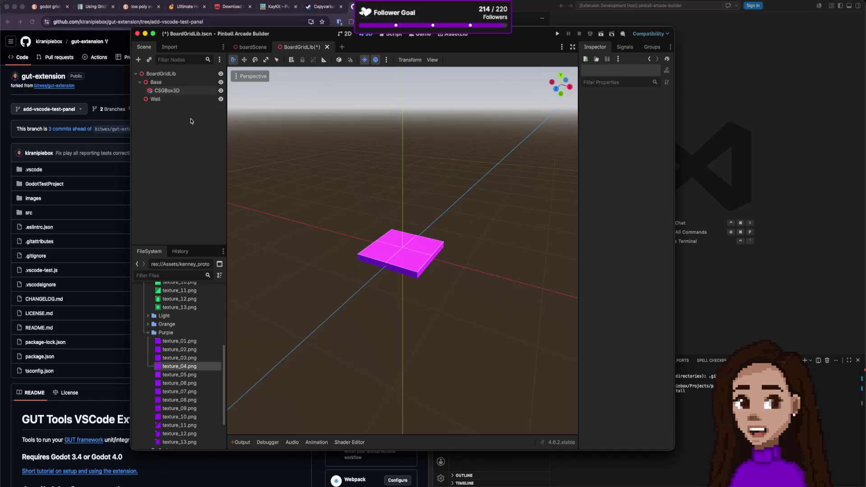
# - Duplicate the Base box into the Wall node, slide it beside the base tile, and start applying texture_01.png
pyautogui.click(190, 90)
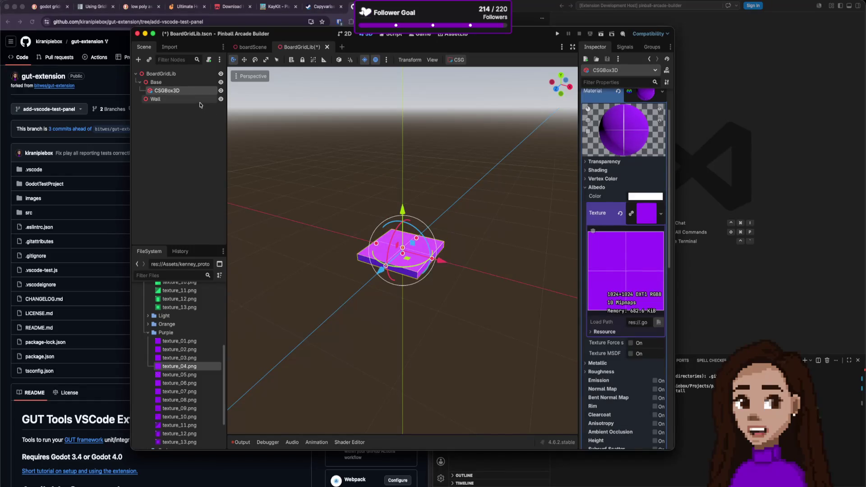
pyautogui.hotkey('ctrl', 'v')
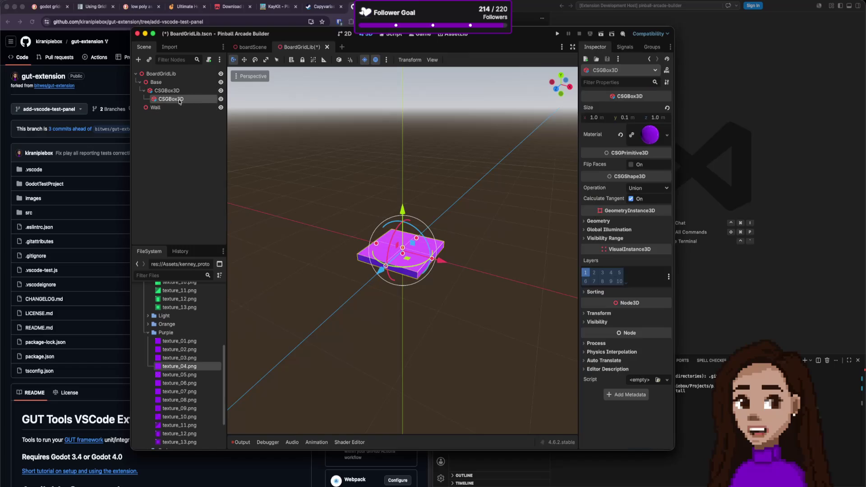
pyautogui.moveTo(180, 102)
pyautogui.mouseDown()
pyautogui.moveTo(171, 113)
pyautogui.moveTo(157, 99)
pyautogui.mouseUp()
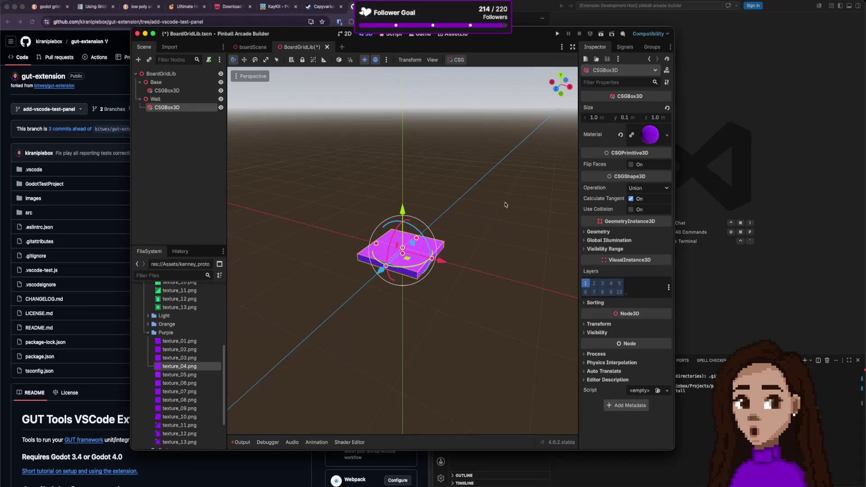
pyautogui.moveTo(419, 259); pyautogui.dragTo(505, 281)
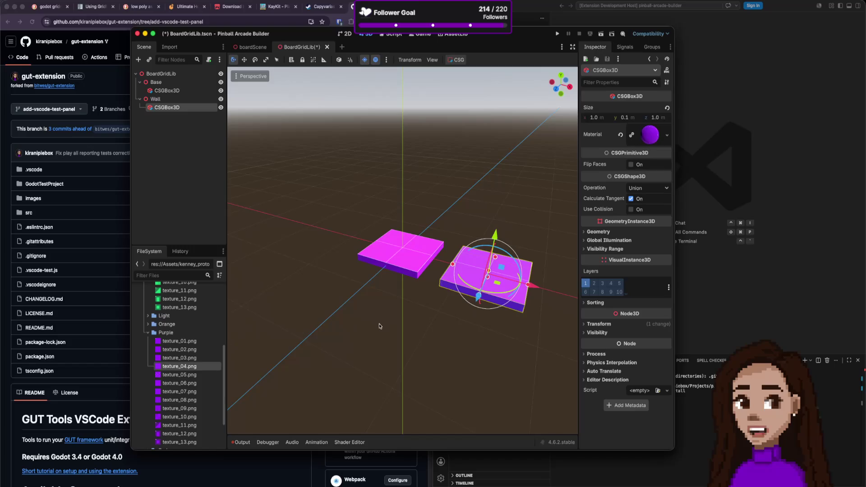
pyautogui.moveTo(190, 341)
pyautogui.mouseDown()
pyautogui.moveTo(388, 314)
pyautogui.moveTo(642, 213)
pyautogui.moveTo(646, 163)
pyautogui.moveTo(305, 340)
pyautogui.moveTo(648, 165)
pyautogui.mouseUp()
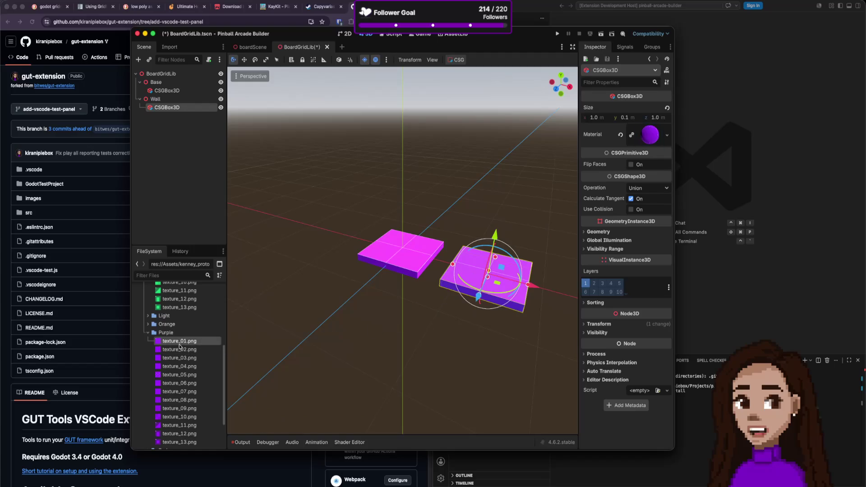
# - Set texture_01.png as the Albedo texture and resize the wall box to Size x 0.1, y 1.0
pyautogui.click(649, 135)
pyautogui.moveTo(190, 338)
pyautogui.mouseDown()
pyautogui.moveTo(532, 300)
pyautogui.moveTo(641, 269)
pyautogui.mouseUp()
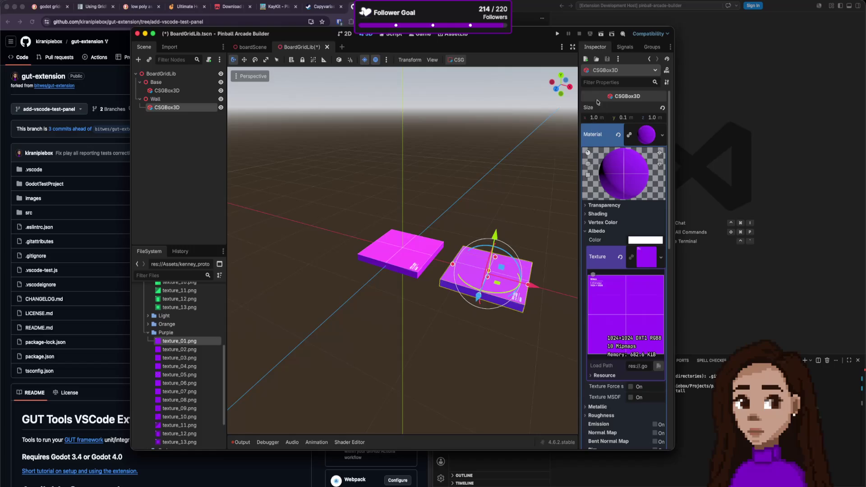
pyautogui.click(603, 116)
pyautogui.write('2')
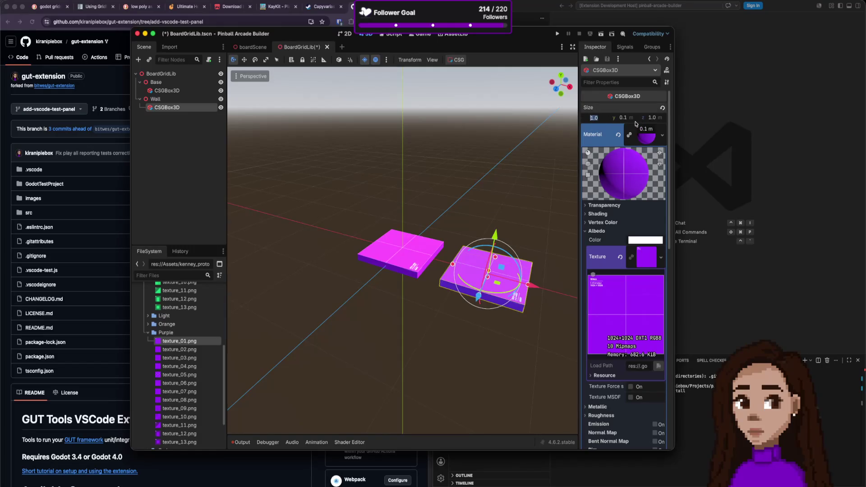
pyautogui.press('Return')
pyautogui.press('super+z')
pyautogui.write('0')
pyautogui.press('Return')
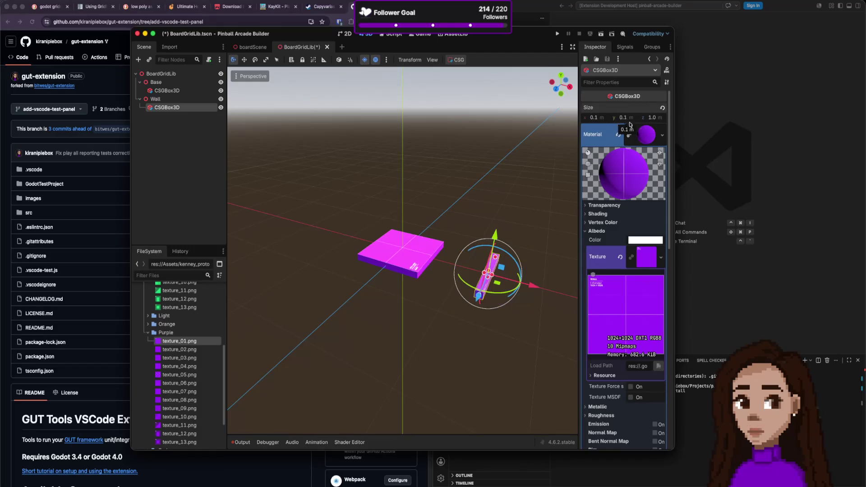
pyautogui.click(653, 117)
pyautogui.write('1')
pyautogui.press('Return')
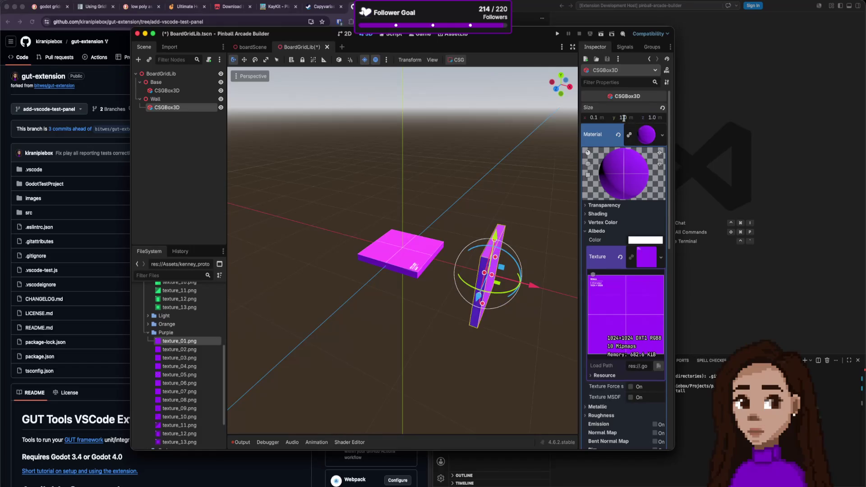
pyautogui.hscroll(-5, 506, 275)
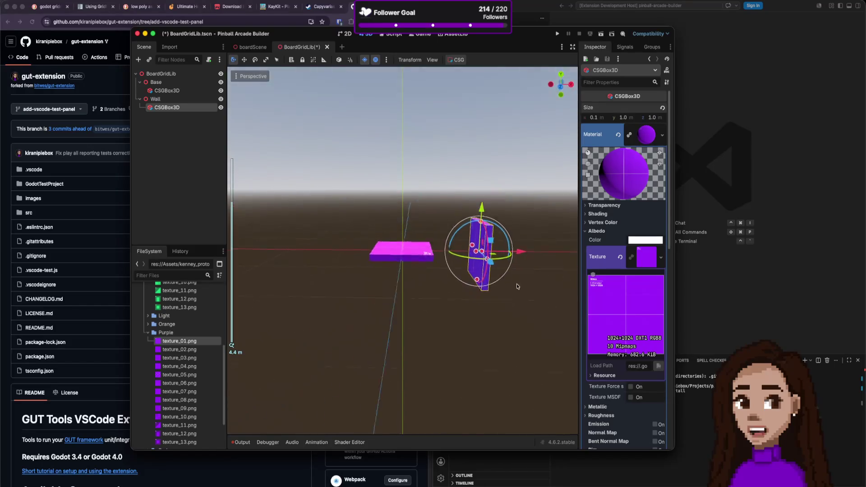
# - Lift the wall box along Y so it stands upright, then orbit around to inspect it
pyautogui.moveTo(484, 212); pyautogui.dragTo(492, 182)
pyautogui.hscroll(5, 540, 264)
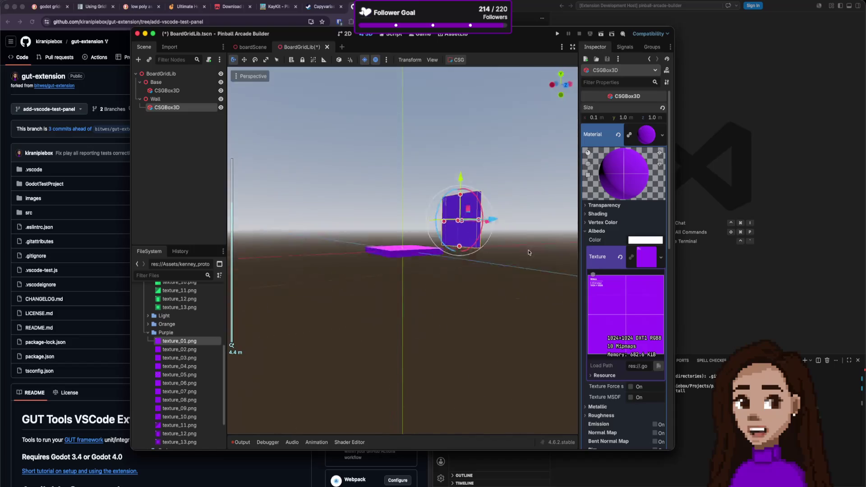
pyautogui.hscroll(5, 539, 264)
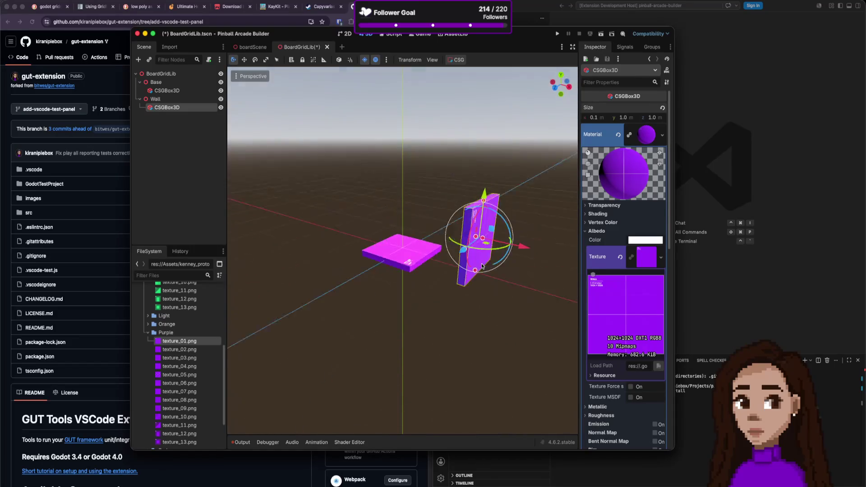
pyautogui.hscroll(3, 497, 263)
pyautogui.press('f')
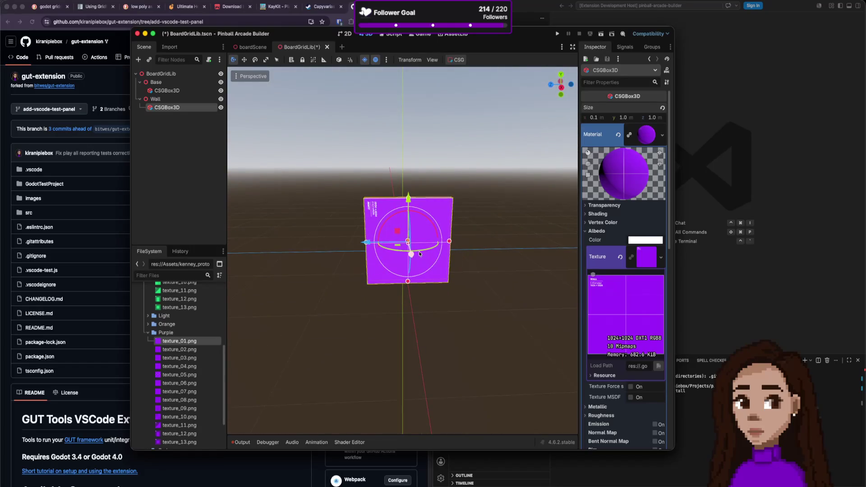
pyautogui.scroll(4, 394, 236)
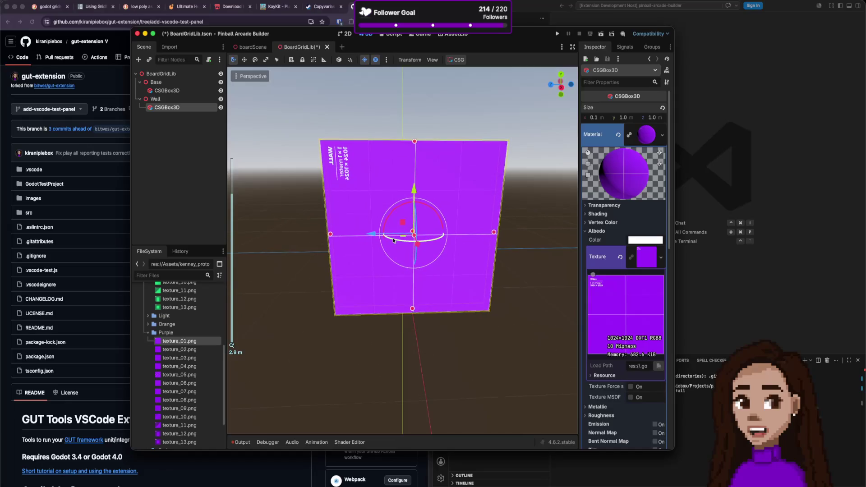
pyautogui.scroll(-3, 393, 244)
pyautogui.hscroll(4, 505, 264)
pyautogui.hscroll(-10, 505, 264)
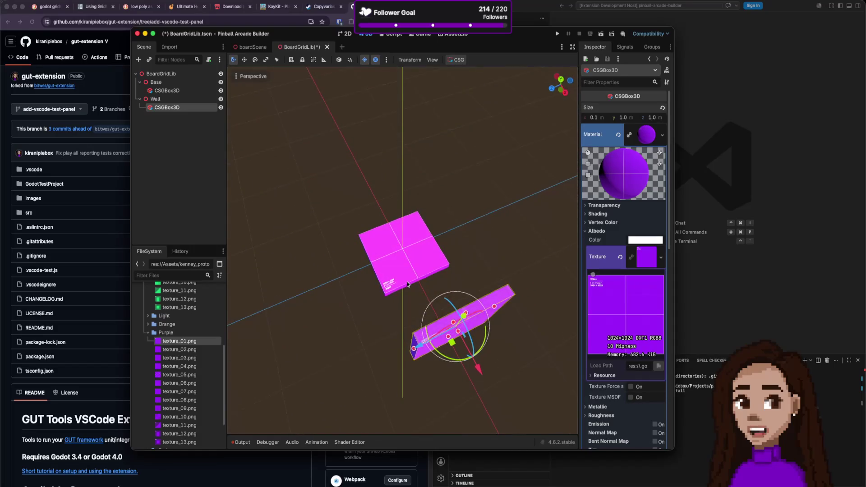
pyautogui.scroll(5, 402, 288)
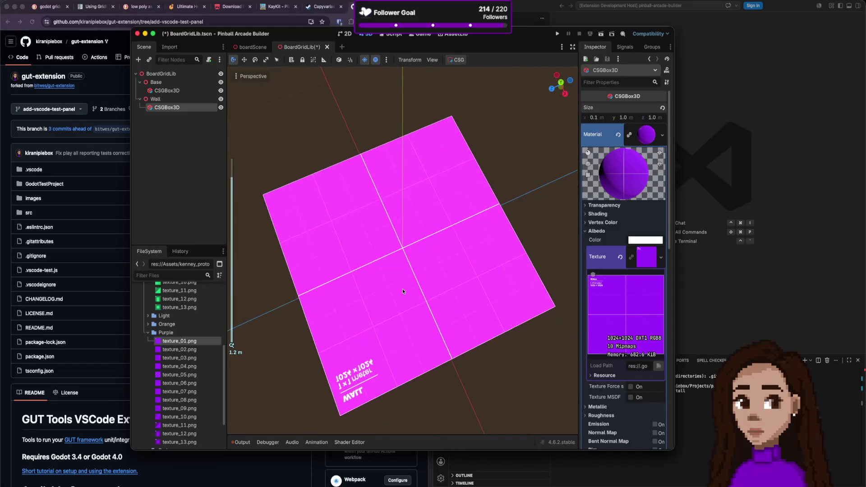
pyautogui.scroll(5, 410, 283)
pyautogui.scroll(5, 420, 264)
pyautogui.scroll(-5, 421, 259)
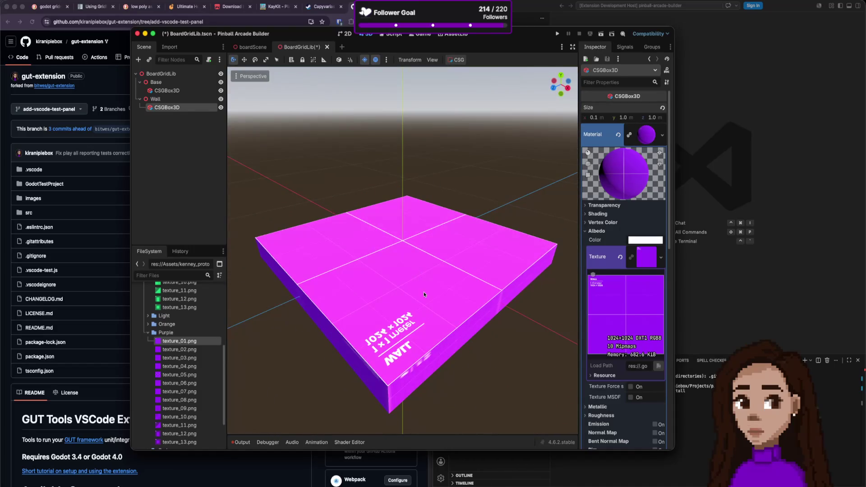
pyautogui.scroll(-5, 423, 294)
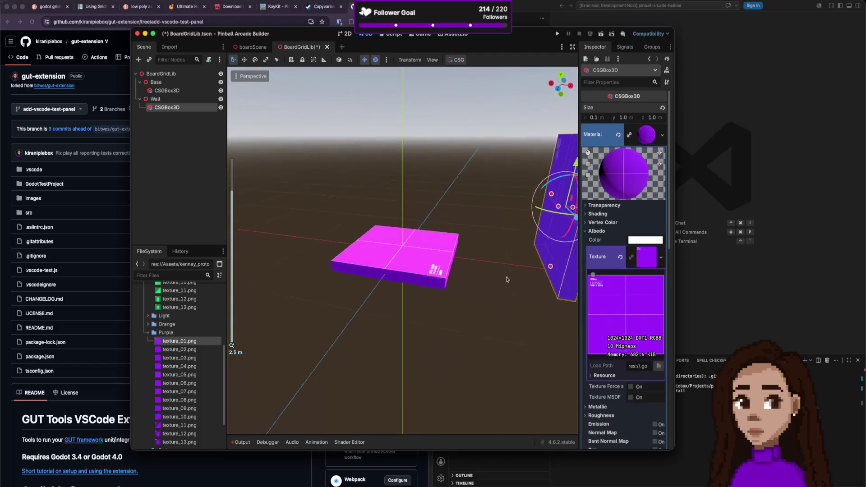
pyautogui.press('f')
pyautogui.scroll(-5, 474, 277)
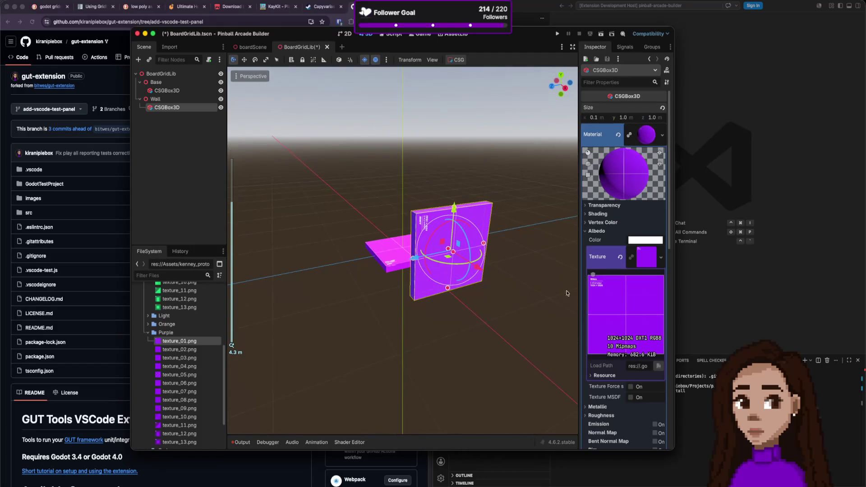
# - Check the texture's resource details, then deselect the wall box
pyautogui.click(604, 376)
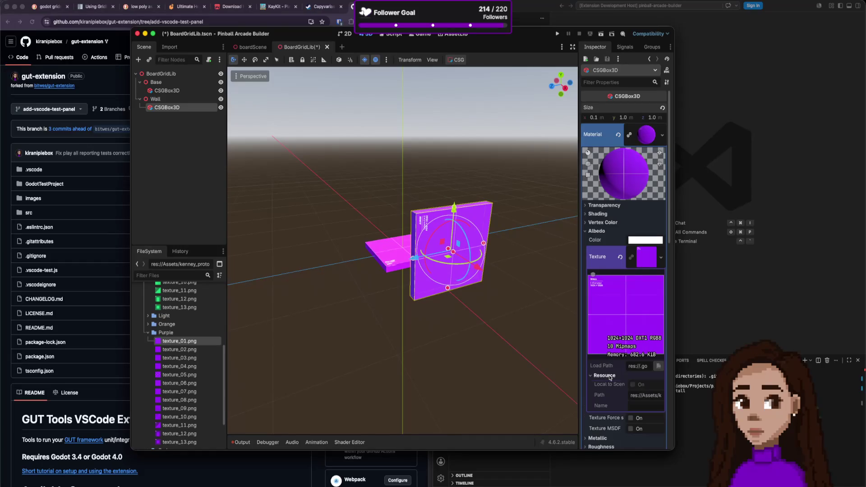
pyautogui.click(610, 375)
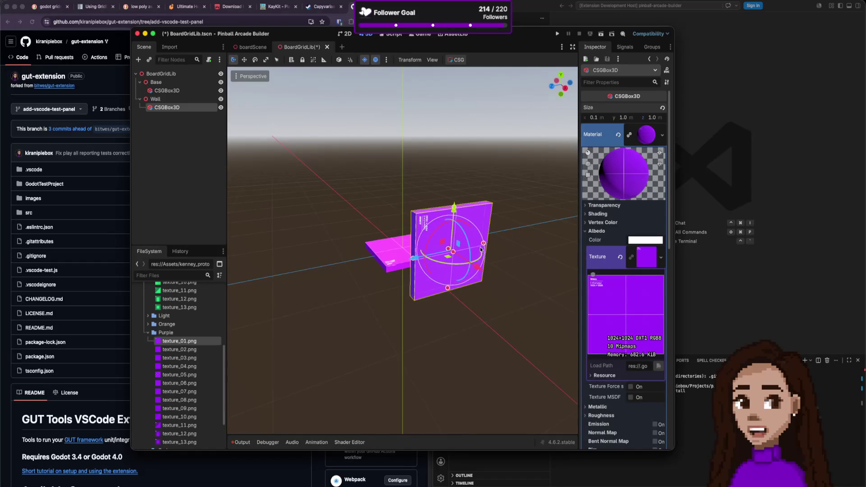
pyautogui.hscroll(-5, 496, 249)
pyautogui.hscroll(-5, 503, 251)
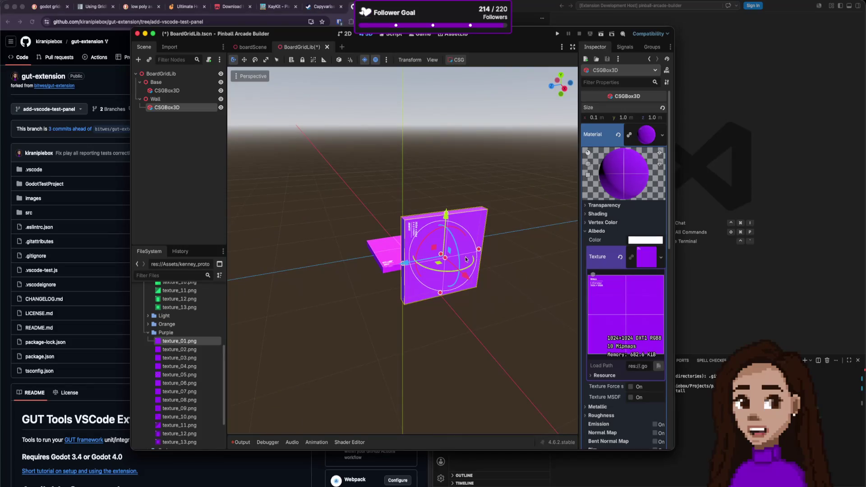
pyautogui.click(518, 244)
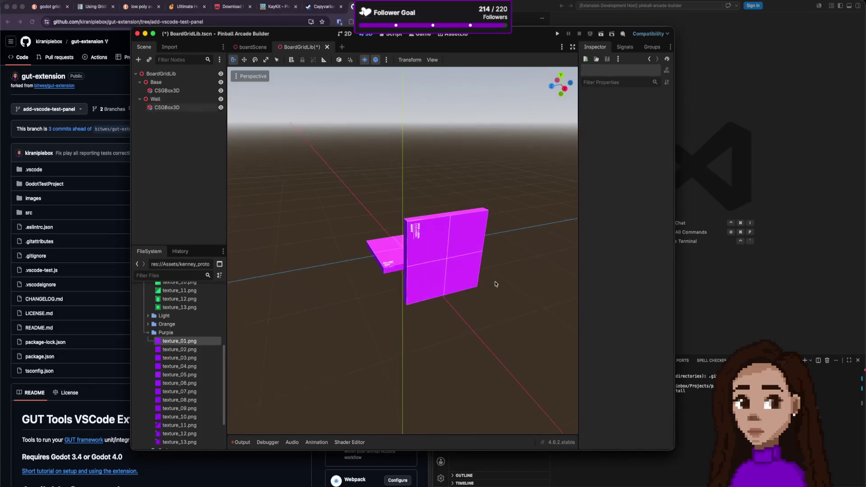
# - Shorten the wall box to 0.5 m tall and lower it back down beside the base slab
pyautogui.hscroll(-5, 524, 261)
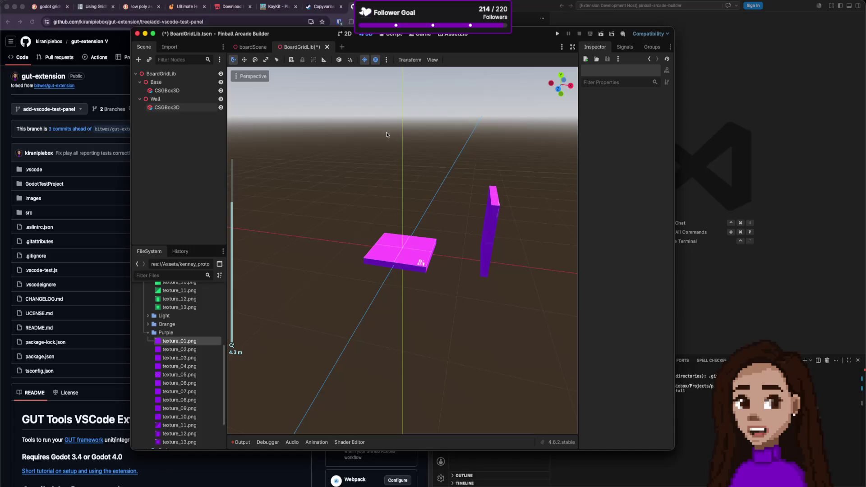
pyautogui.click(501, 215)
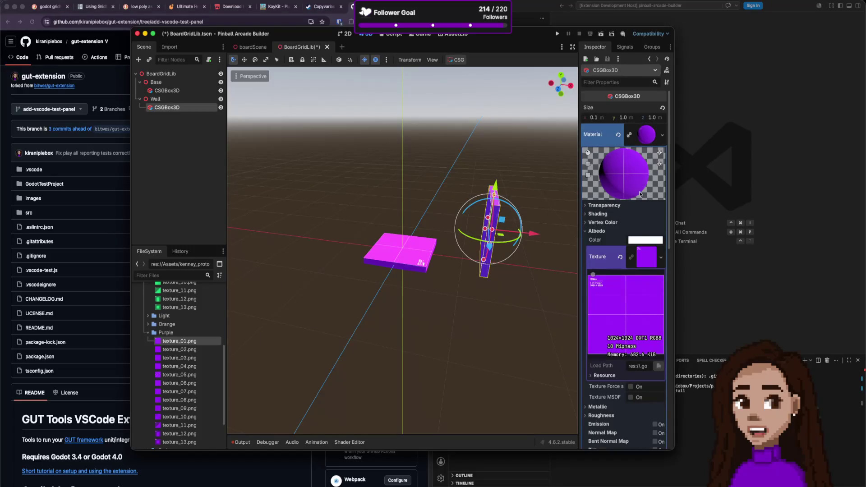
pyautogui.click(652, 118)
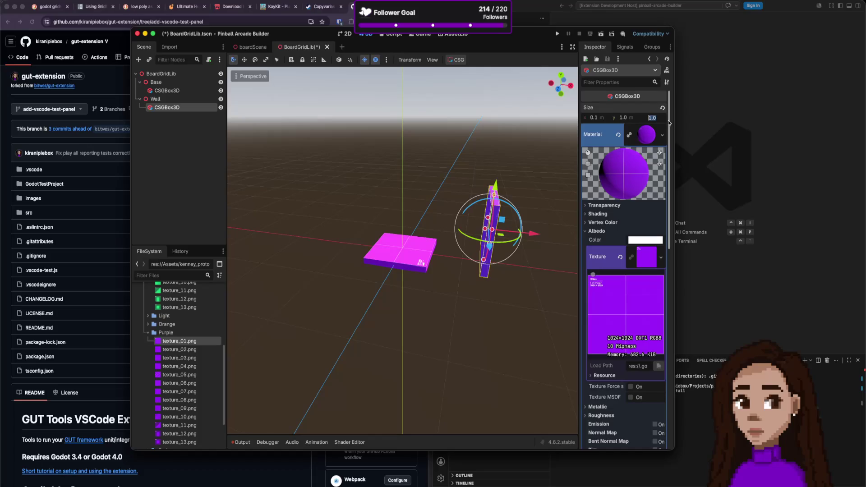
pyautogui.write('0.5')
pyautogui.press('Return')
pyautogui.press('super+z')
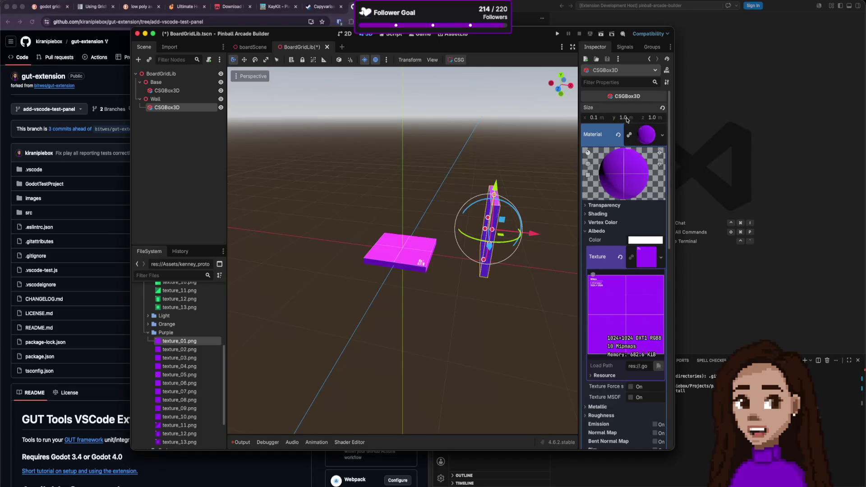
pyautogui.write('05')
pyautogui.write('.5')
pyautogui.press('Return')
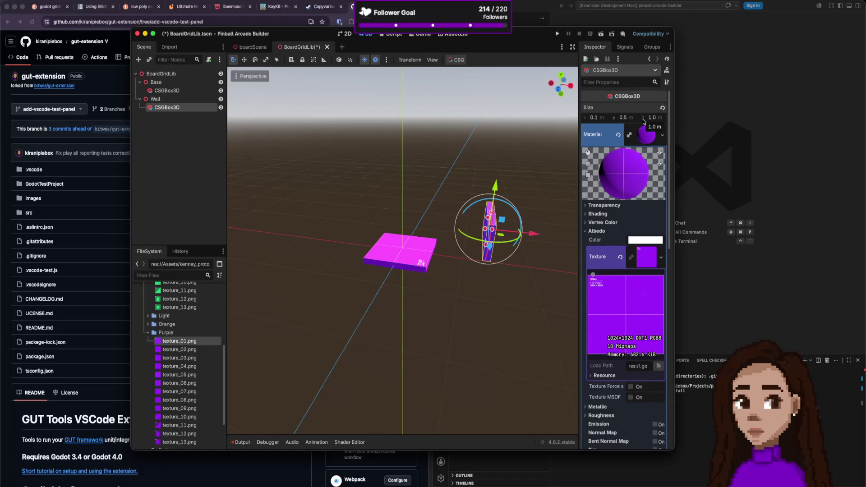
pyautogui.scroll(-5, 499, 277)
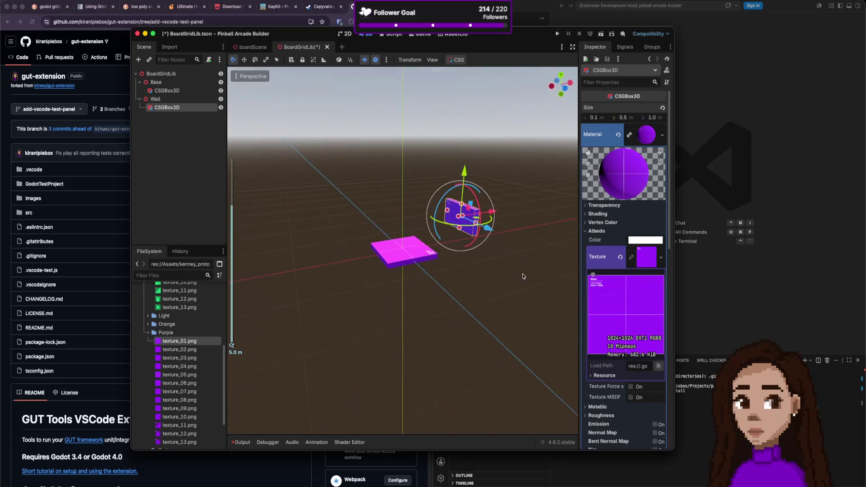
pyautogui.moveTo(479, 193); pyautogui.dragTo(476, 210)
pyautogui.click(539, 206)
pyautogui.scroll(-3, 533, 226)
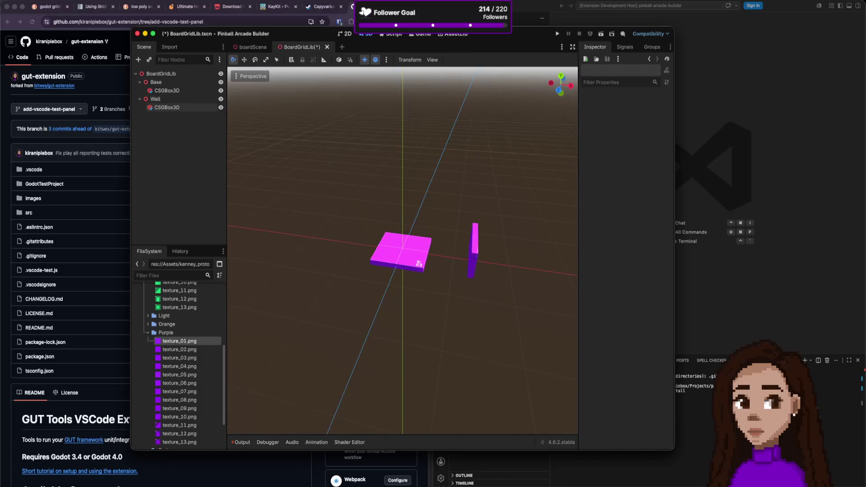
pyautogui.click(175, 108)
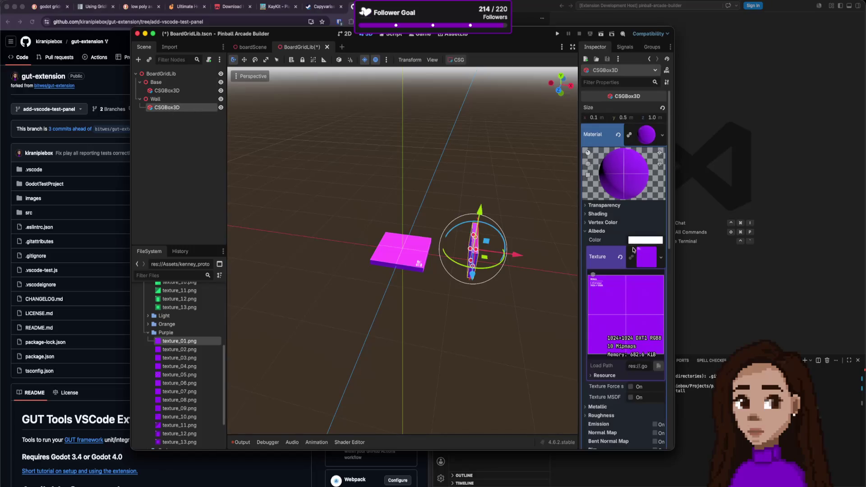
# - Enable Use Collision on the Wall box
pyautogui.click(662, 135)
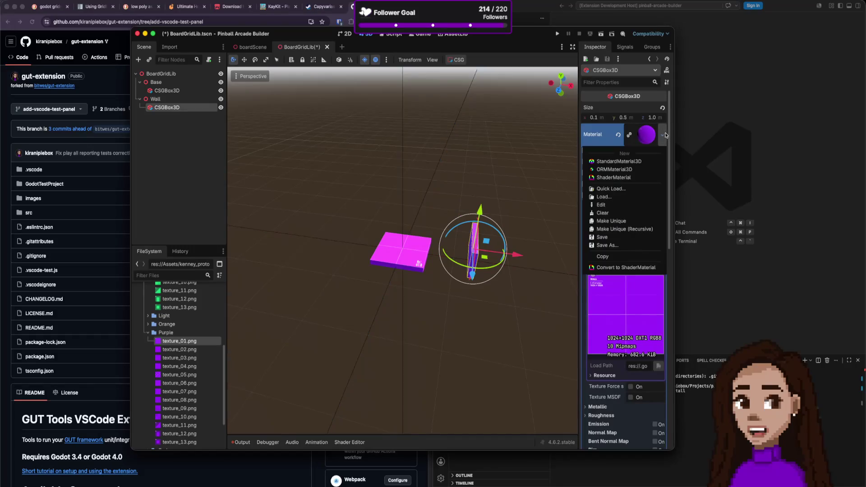
pyautogui.click(661, 138)
pyautogui.click(647, 136)
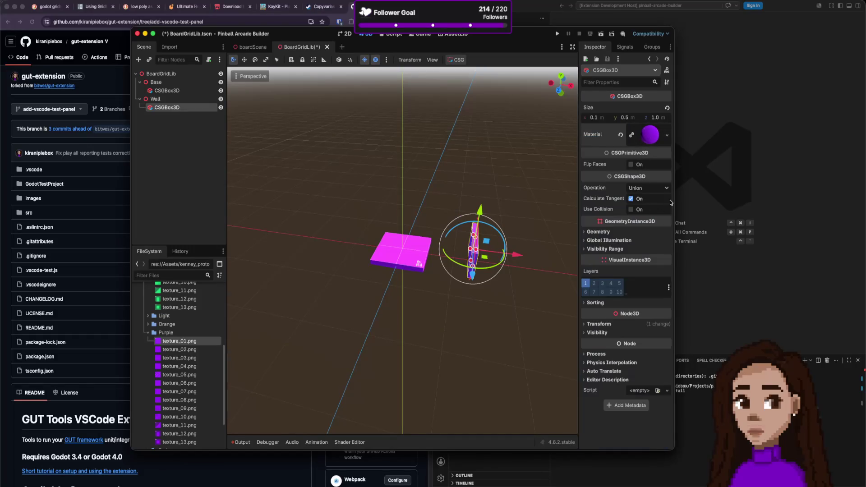
pyautogui.click(631, 210)
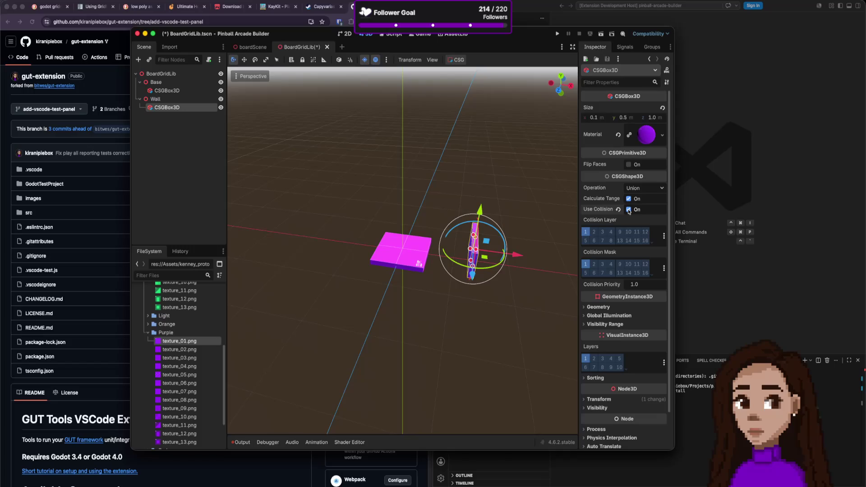
pyautogui.click(629, 211)
pyautogui.click(631, 211)
# - Enable Use Collision on the Base box and save BoardGridLib.tscn
pyautogui.hotkey('ctrl', 'z')
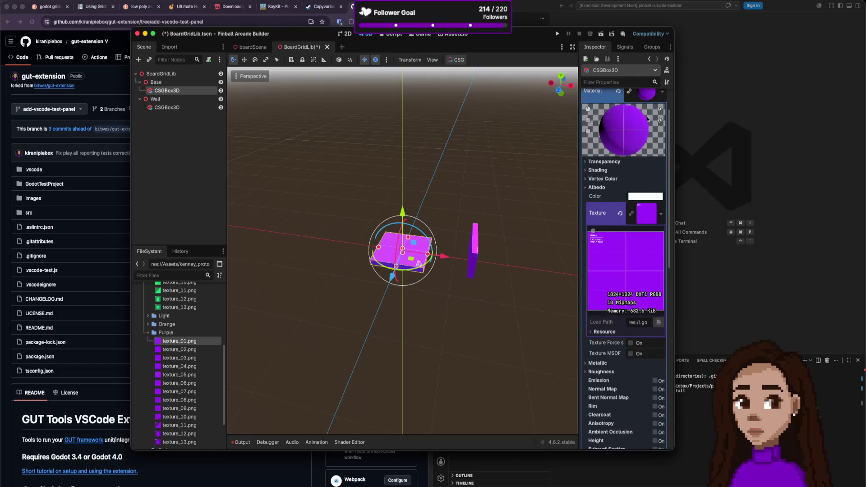
pyautogui.click(662, 98)
pyautogui.click(608, 103)
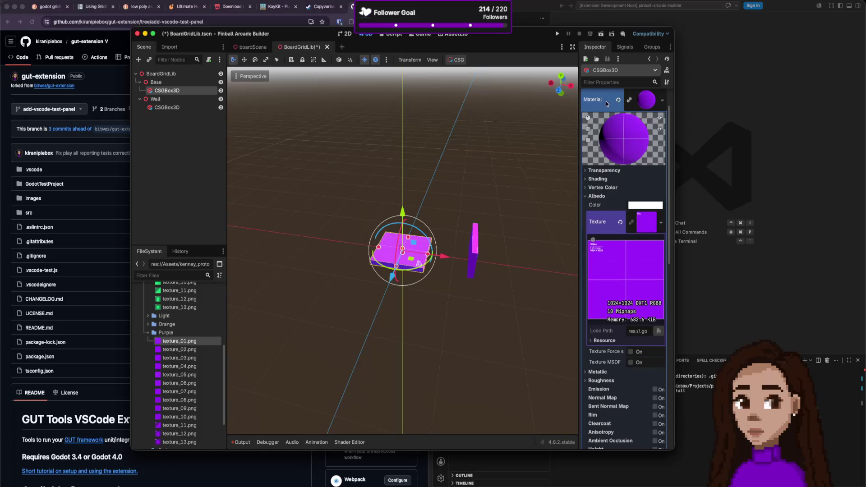
pyautogui.click(649, 100)
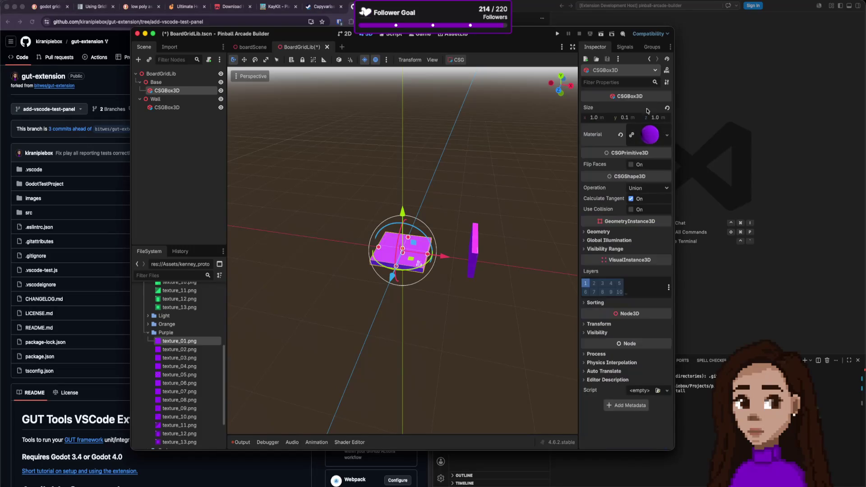
pyautogui.click(631, 210)
pyautogui.click(439, 327)
pyautogui.press('super+s')
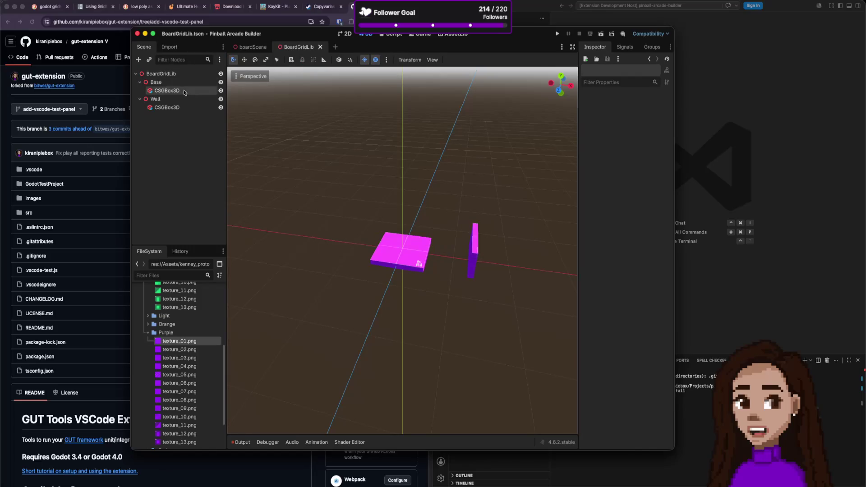
pyautogui.click(255, 49)
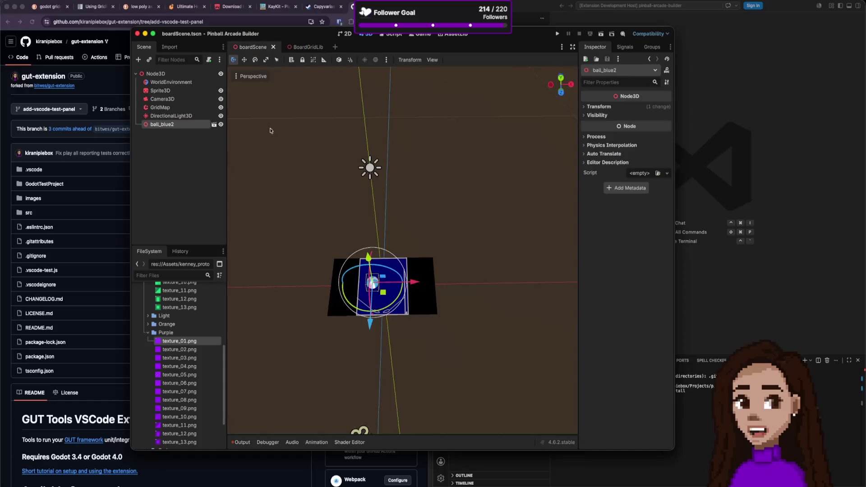
# - Export the BoardGridLib scene as MeshLibrary BoardGridLib.tres in res://Board
pyautogui.click(299, 47)
pyautogui.click(43, 1)
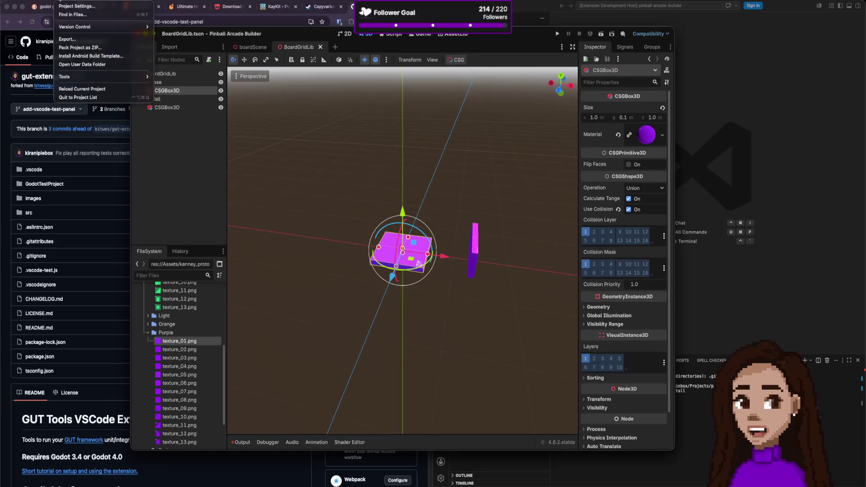
pyautogui.moveTo(108, 111)
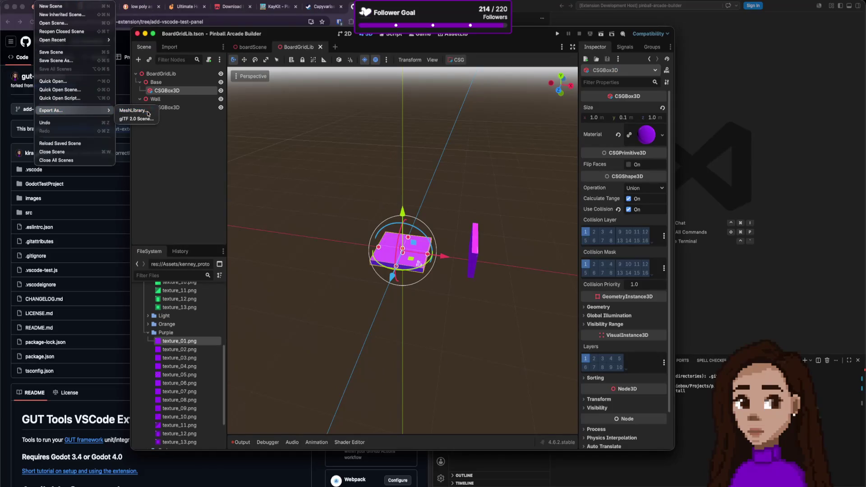
pyautogui.click(148, 113)
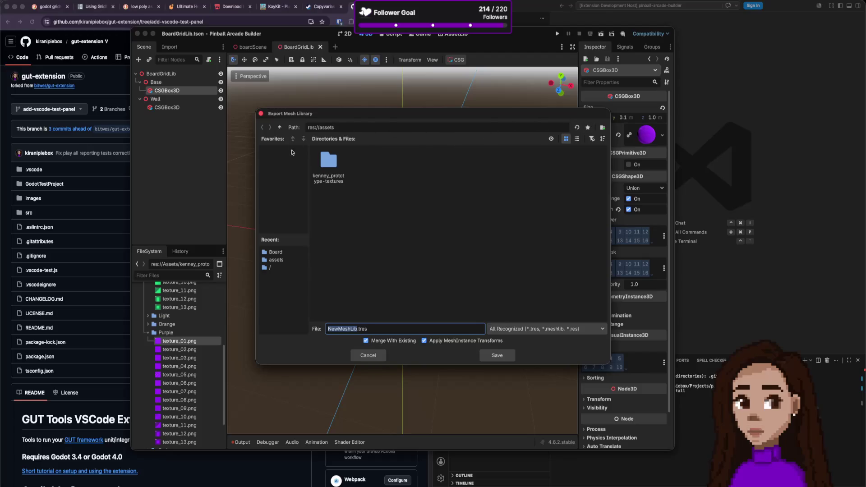
pyautogui.click(270, 267)
pyautogui.doubleClick(370, 173)
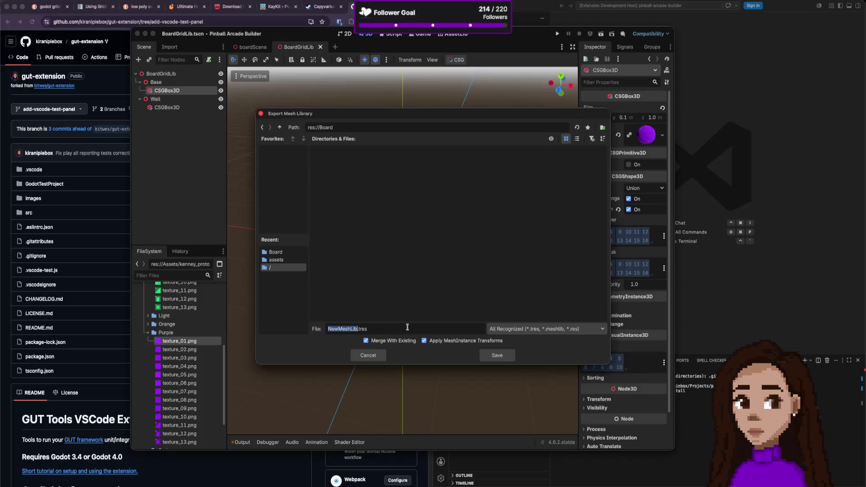
pyautogui.write('Board')
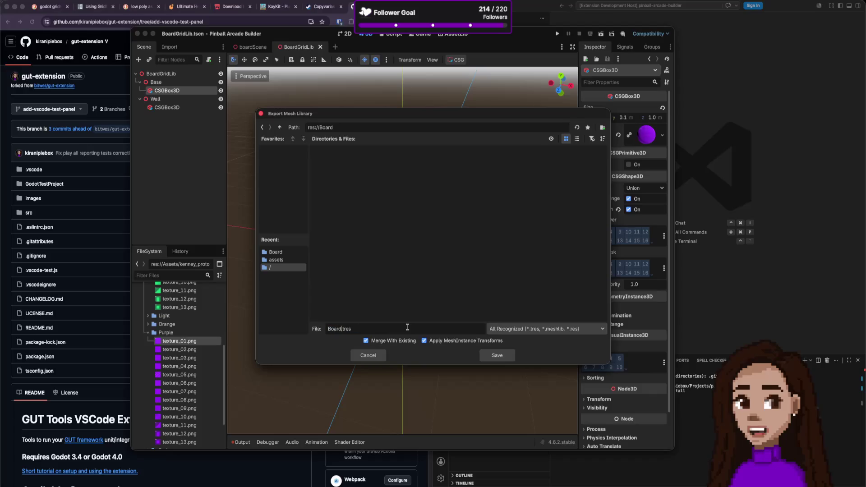
pyautogui.write('GridLib')
pyautogui.press('Return')
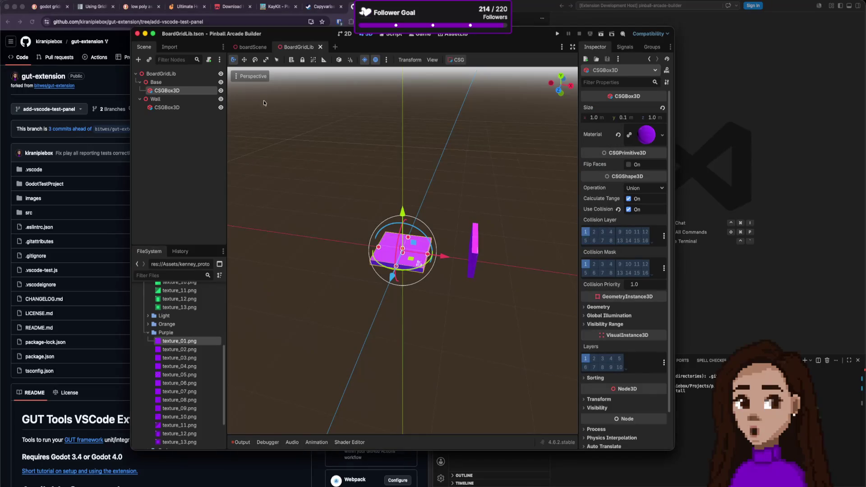
pyautogui.click(254, 48)
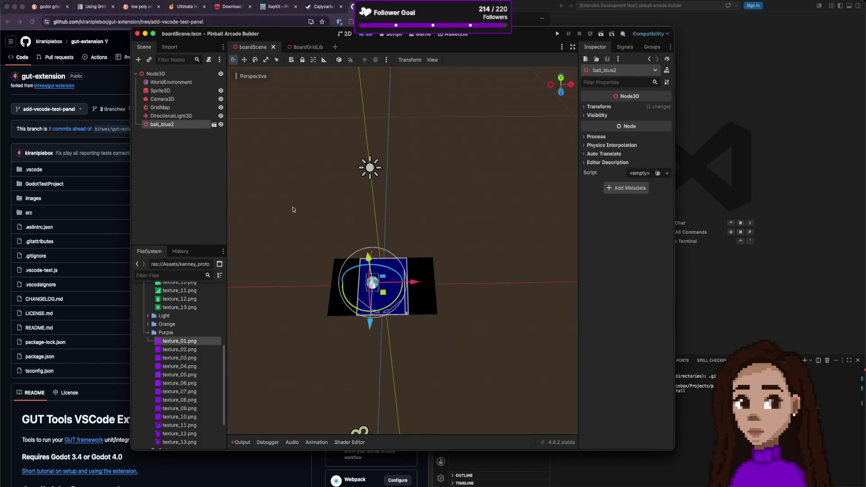
# - Clear the GridMap's Mesh Library and assign BoardGridLib.tres from the Board folder
pyautogui.click(160, 107)
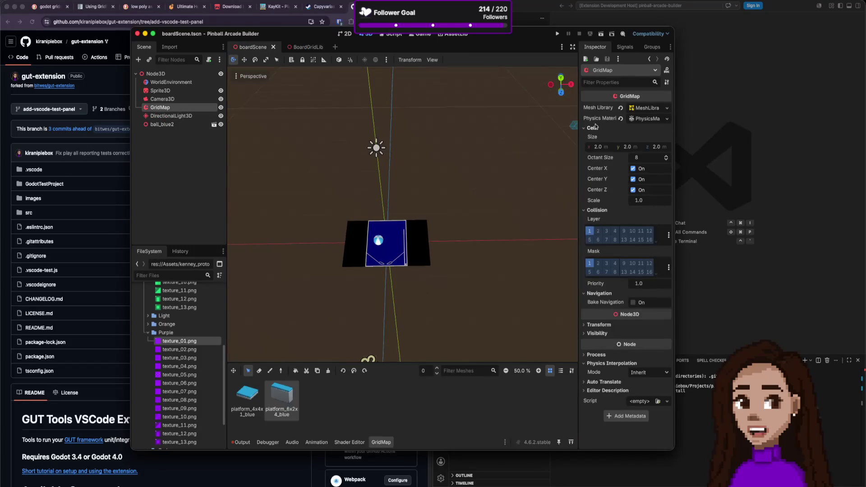
pyautogui.click(670, 108)
pyautogui.click(659, 112)
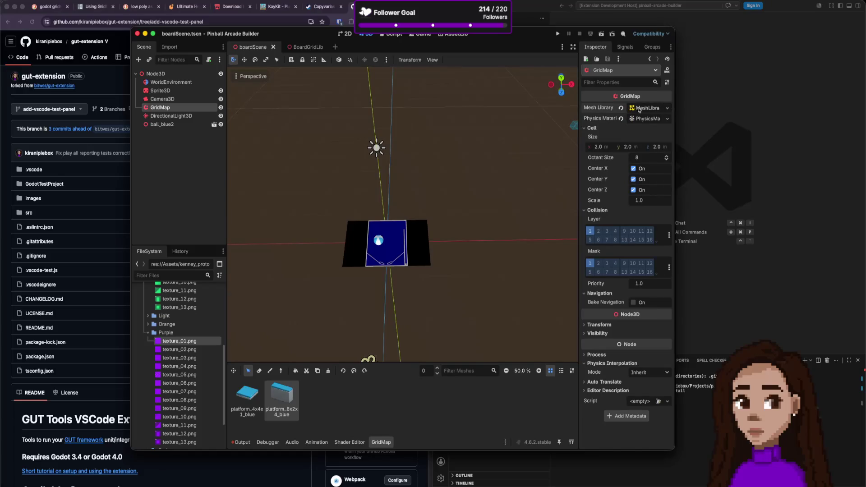
pyautogui.click(621, 110)
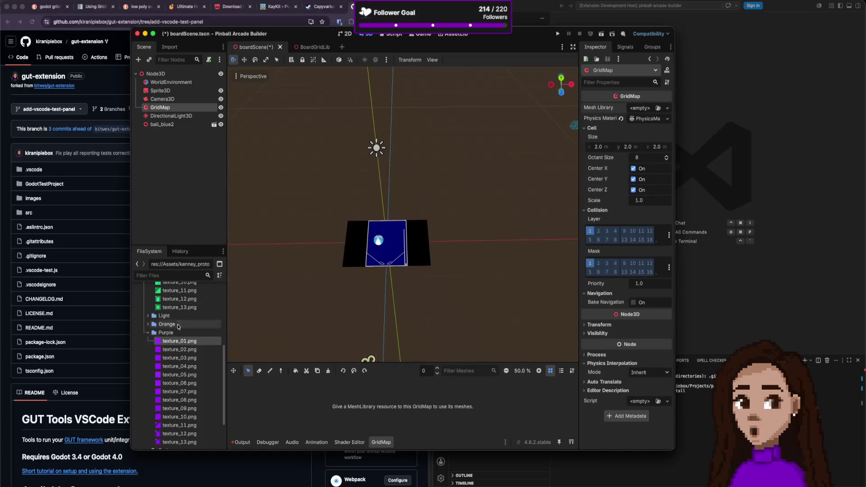
pyautogui.scroll(5, 176, 333)
pyautogui.click(142, 306)
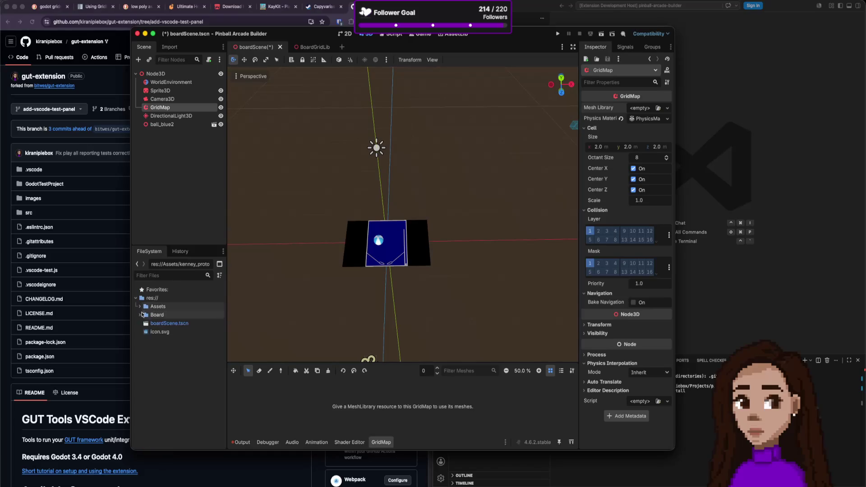
pyautogui.click(140, 314)
pyautogui.moveTo(174, 323)
pyautogui.mouseDown()
pyautogui.moveTo(432, 262)
pyautogui.moveTo(654, 102)
pyautogui.moveTo(642, 108)
pyautogui.mouseUp()
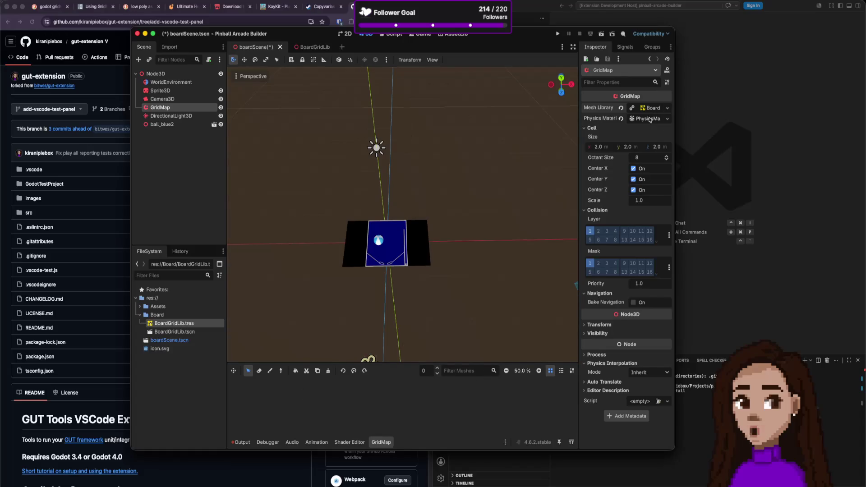
# - Try saving boardScene, hit a dependency error, clear the Mesh Library, and retry the save
pyautogui.press('super+s')
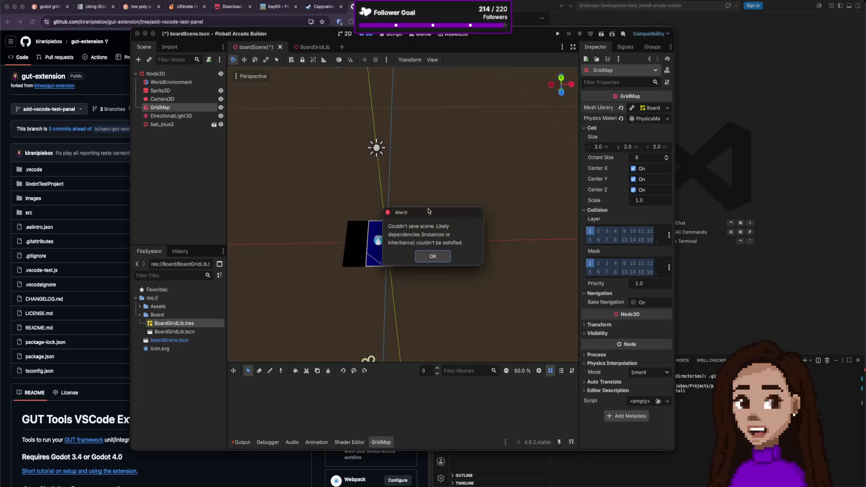
pyautogui.click(433, 256)
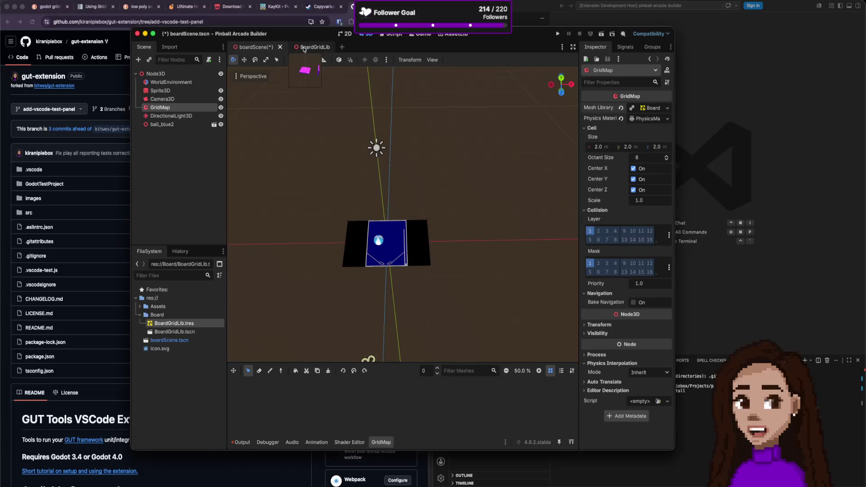
pyautogui.click(305, 48)
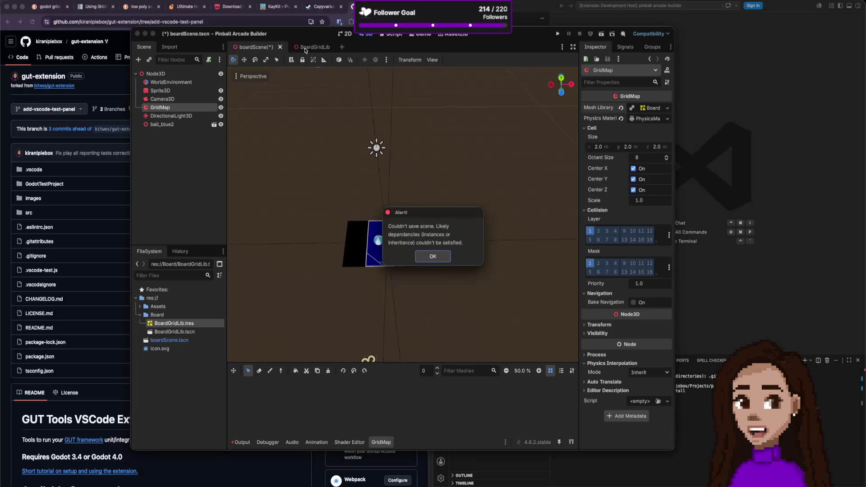
pyautogui.click(438, 257)
pyautogui.click(620, 108)
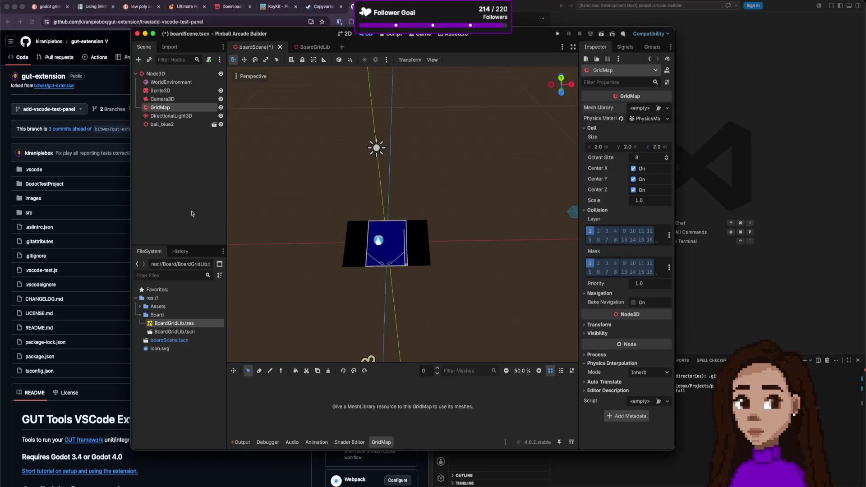
pyautogui.hotkey('ctrl', 's')
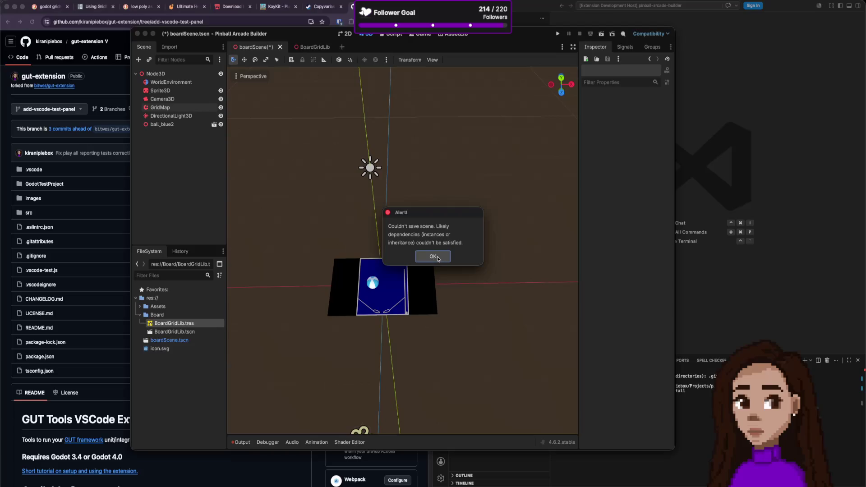
pyautogui.click(433, 257)
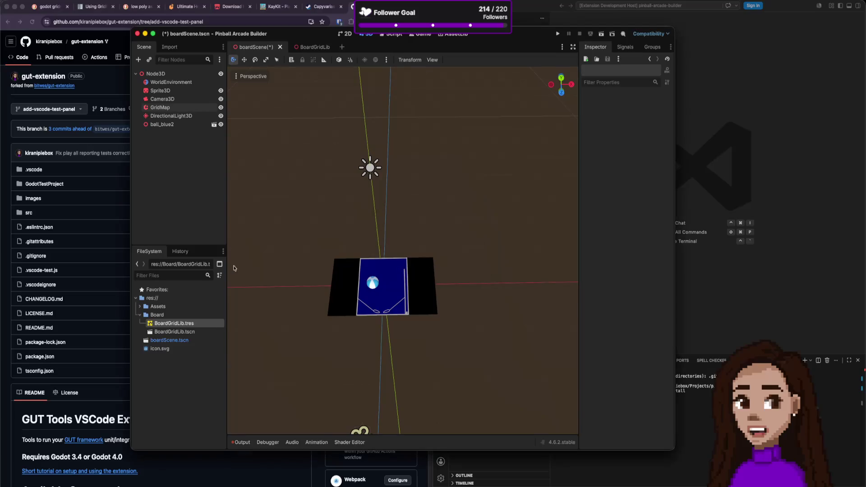
pyautogui.click(174, 116)
pyautogui.click(162, 125)
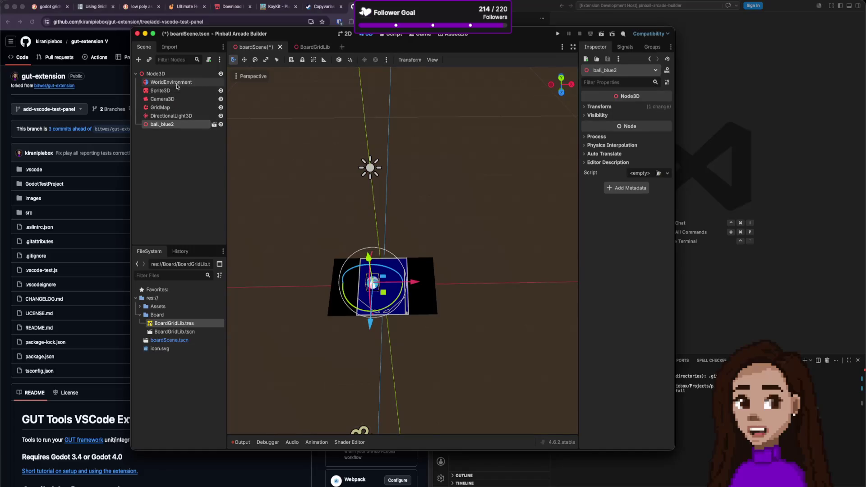
# - Delete the ball_blue2 node from the board scene and save
pyautogui.rightClick(175, 128)
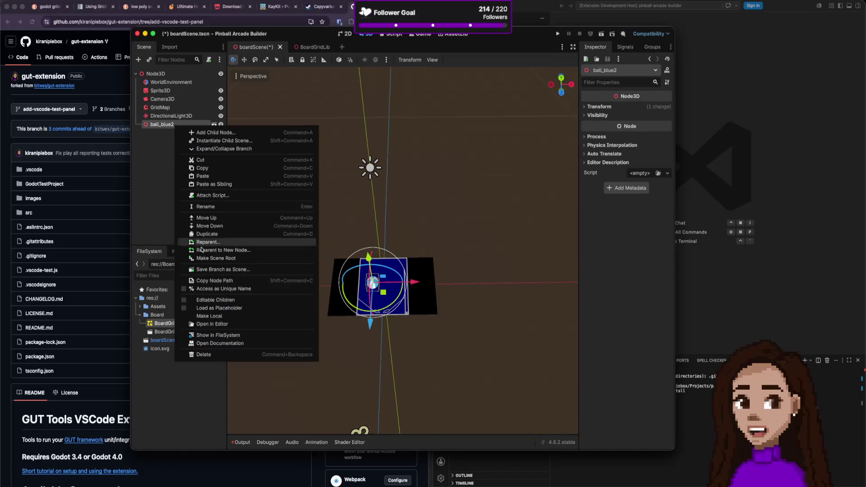
pyautogui.click(214, 355)
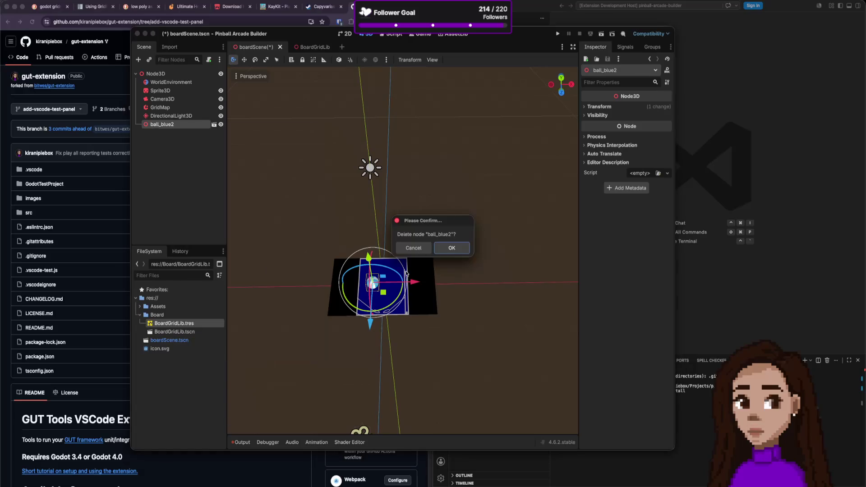
pyautogui.click(467, 251)
pyautogui.hotkey('ctrl', 's')
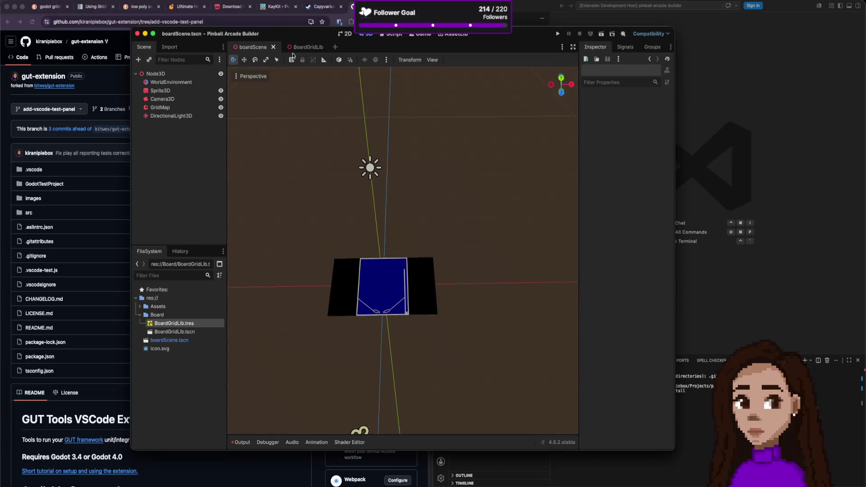
# - Rename the root node to BoardScene and save the scene
pyautogui.click(163, 73)
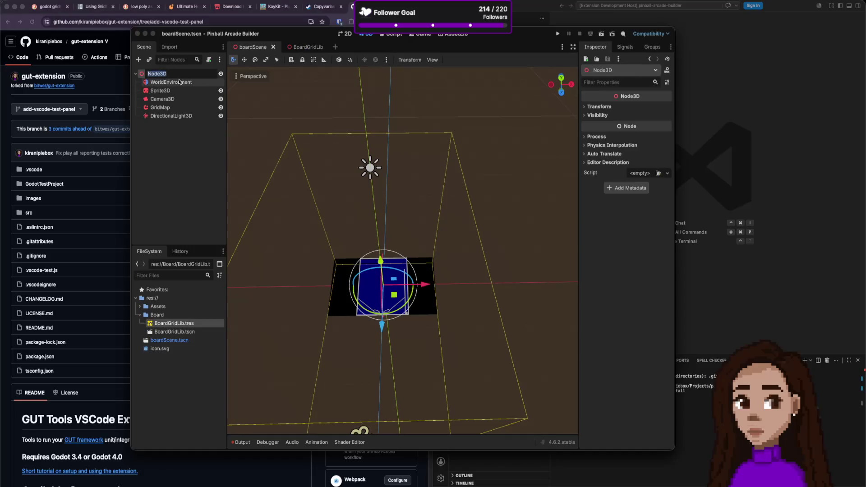
pyautogui.write('BoardScene')
pyautogui.press('Return')
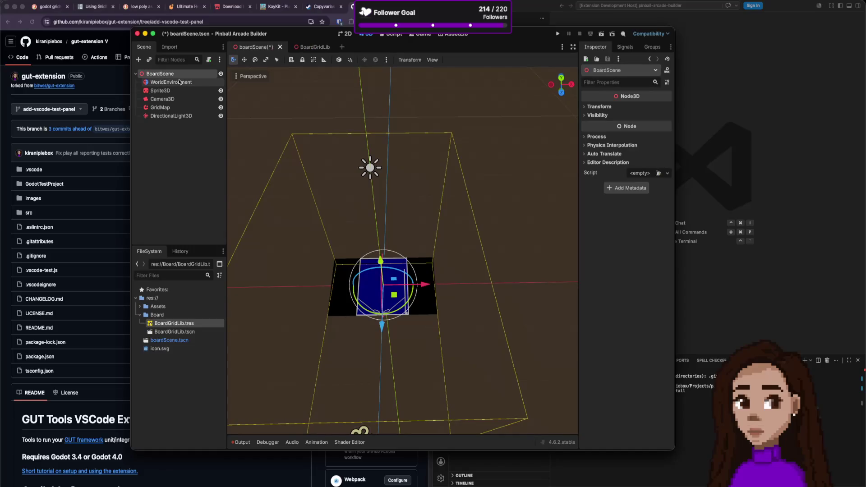
pyautogui.hotkey('ctrl', 's')
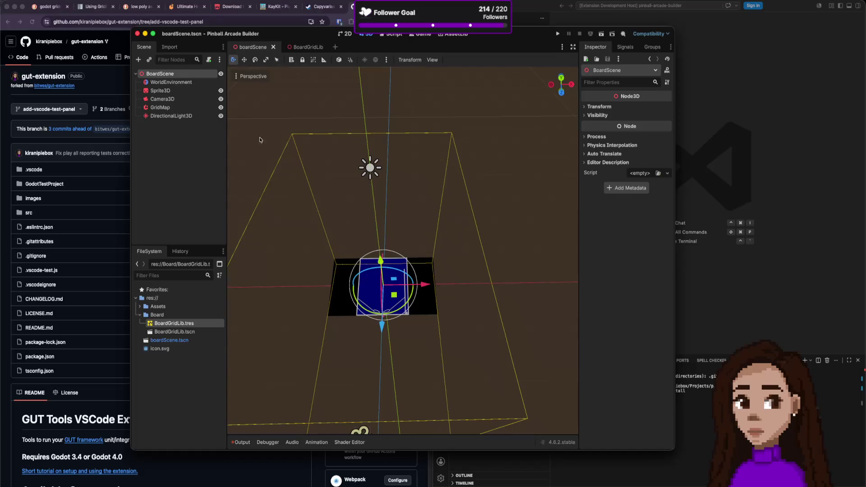
pyautogui.click(274, 47)
# - Rename boardScene.tscn to BoardScene.tscn in the FileSystem dock
pyautogui.rightClick(166, 341)
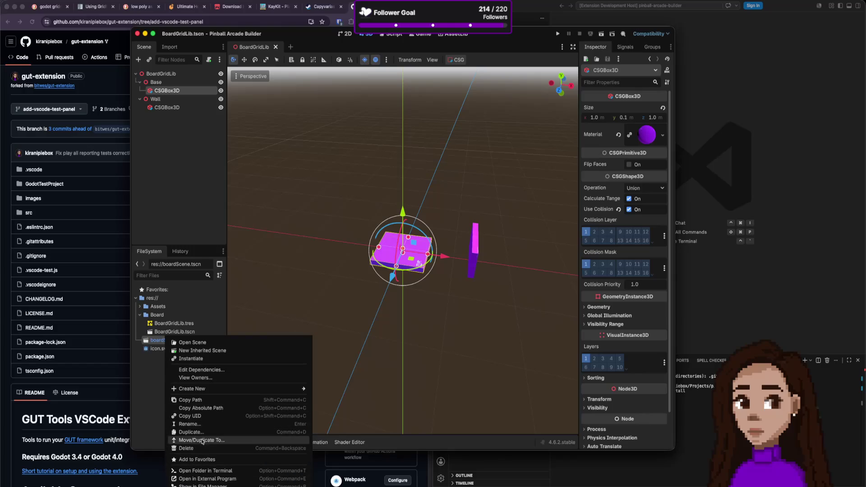
pyautogui.click(203, 424)
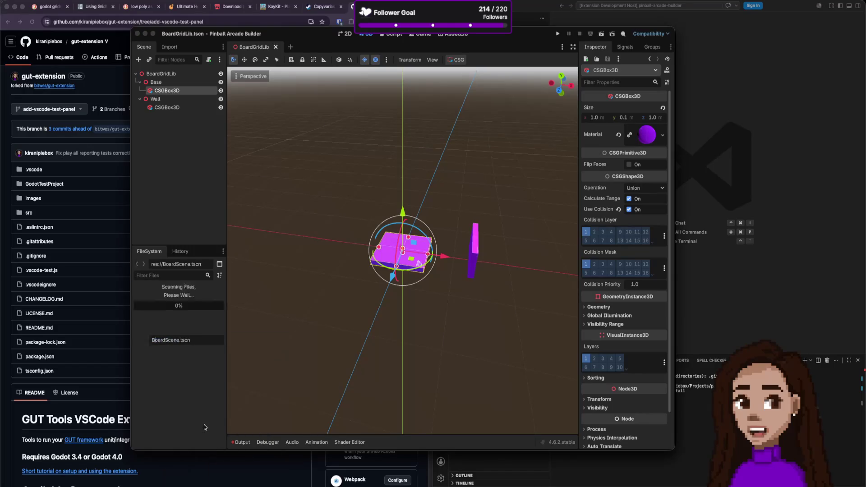
pyautogui.press('Return')
# - Move BoardScene.tscn into the Board folder and open it
pyautogui.moveTo(174, 340); pyautogui.dragTo(159, 315)
pyautogui.click(452, 248)
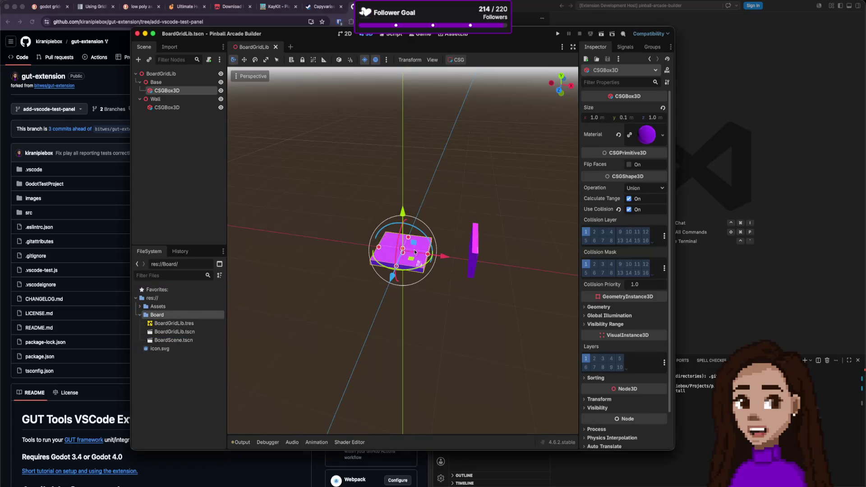
pyautogui.doubleClick(172, 339)
pyautogui.scroll(-5, 415, 168)
pyautogui.scroll(-5, 436, 242)
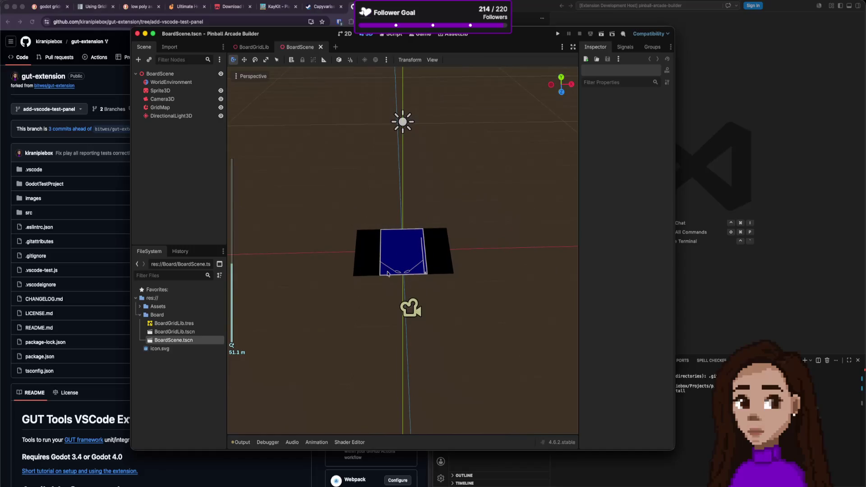
pyautogui.scroll(-3, 394, 255)
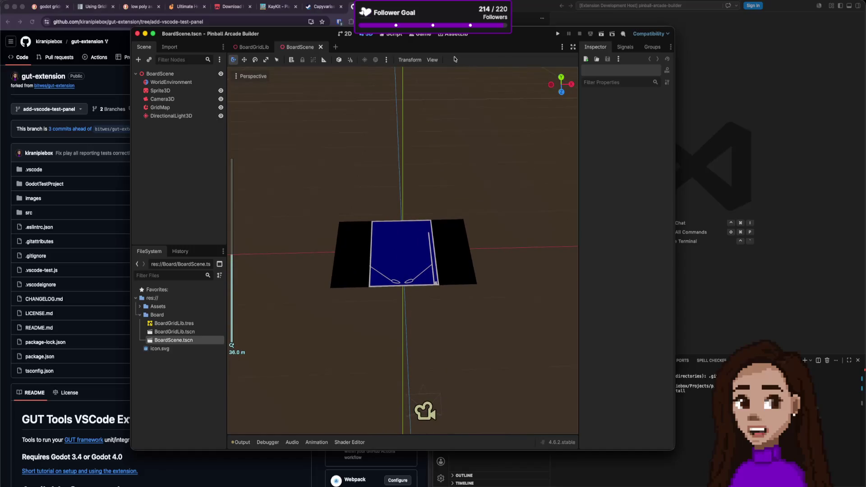
pyautogui.click(254, 47)
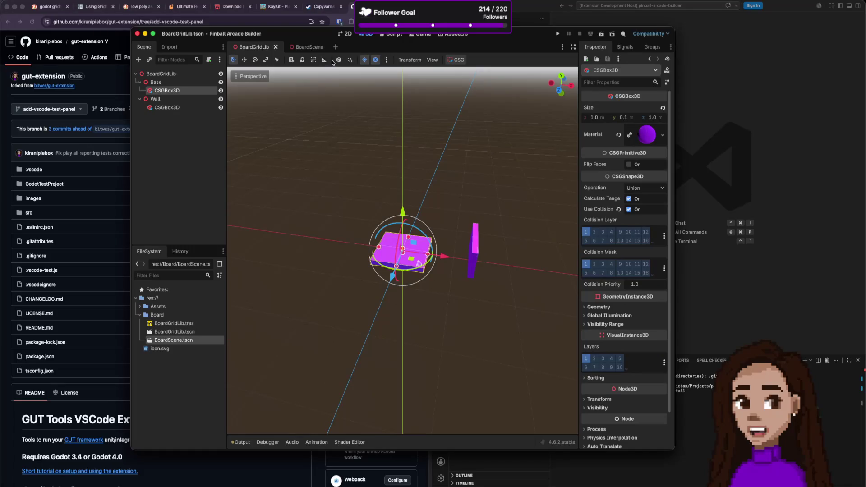
# - Rename the base box and move it directly under BoardGridLib as Base2, then save
pyautogui.click(167, 108)
pyautogui.click(165, 92)
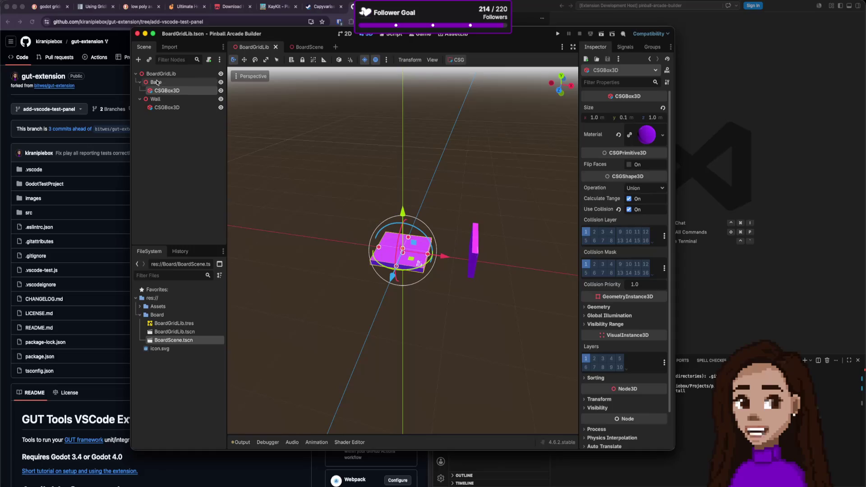
pyautogui.click(157, 82)
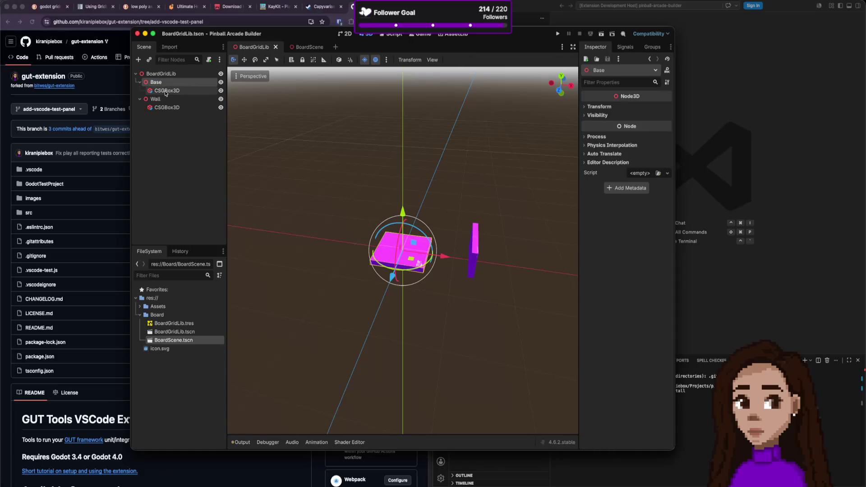
pyautogui.click(167, 91)
pyautogui.doubleClick(166, 92)
pyautogui.write('Base')
pyautogui.press('Return')
pyautogui.moveTo(162, 90); pyautogui.dragTo(152, 76)
pyautogui.press('super+s')
# - Re-export the scene as a MeshLibrary, overwriting BoardGridLib.tres
pyautogui.click(161, 74)
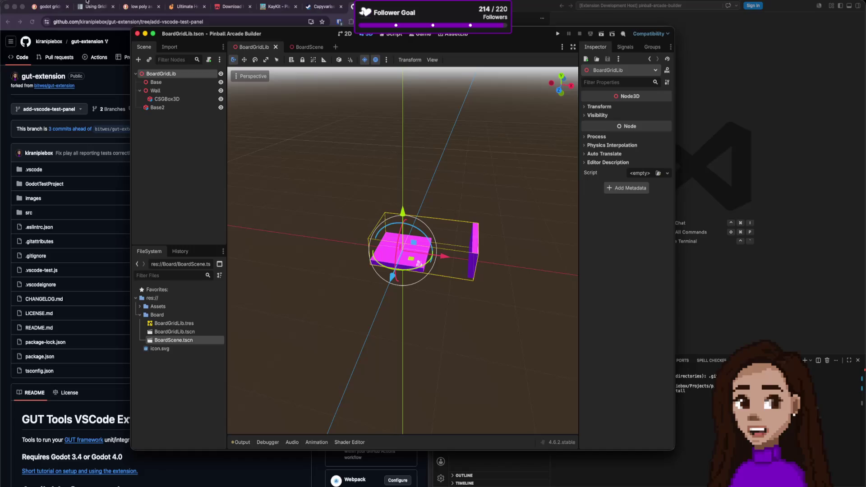
pyautogui.click(63, 1)
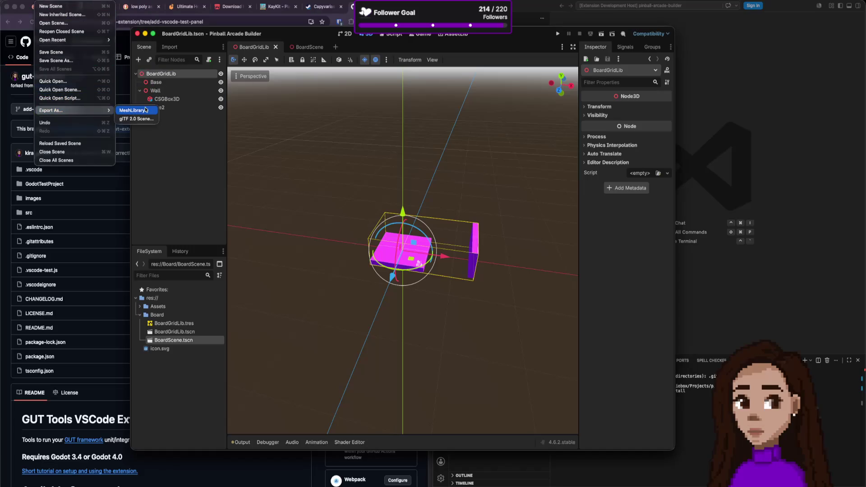
pyautogui.click(502, 203)
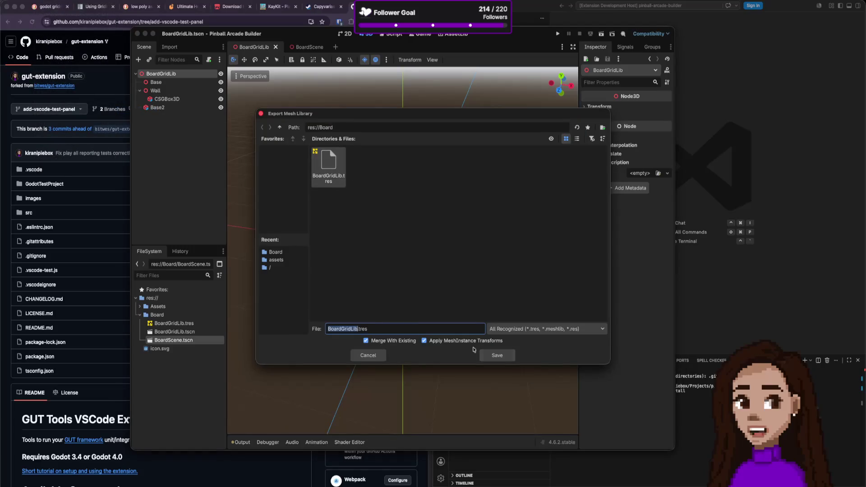
pyautogui.click(506, 359)
pyautogui.click(457, 253)
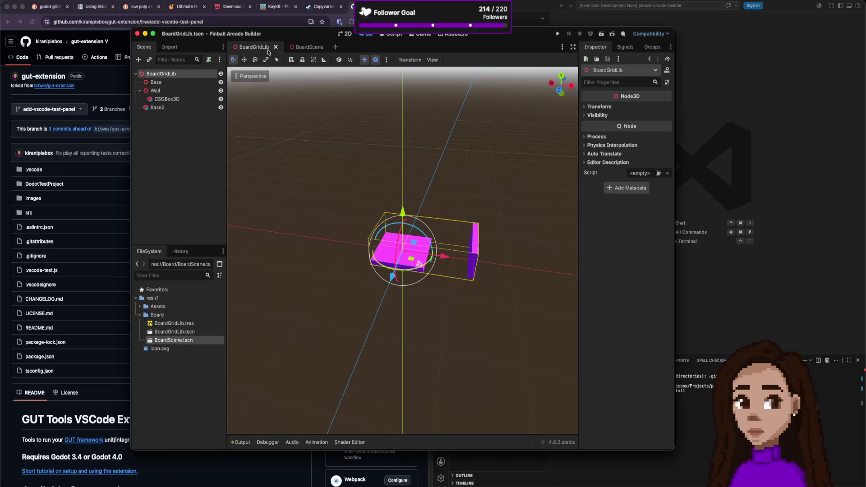
# - Select BoardScene's GridMap and look through its Mesh Library loading options
pyautogui.click(296, 48)
pyautogui.click(181, 98)
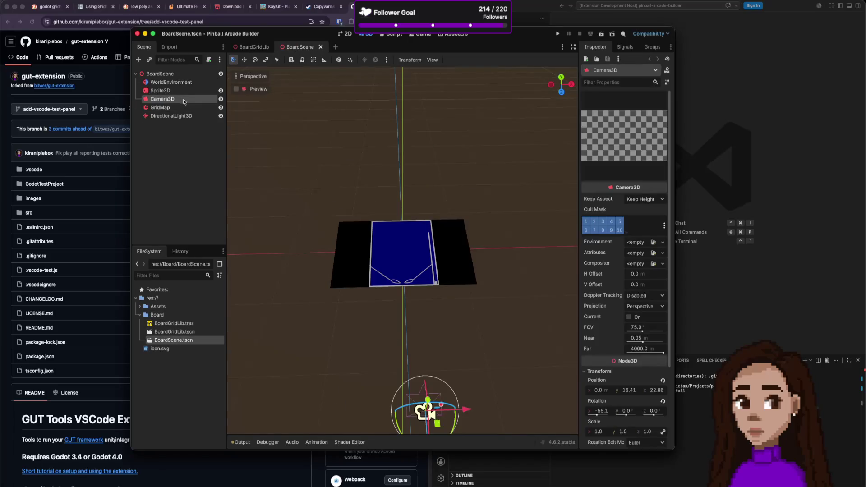
pyautogui.click(181, 91)
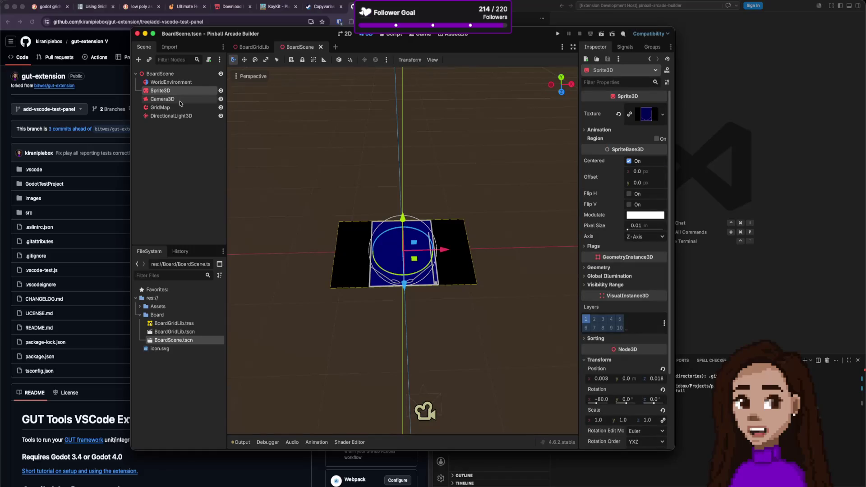
pyautogui.click(178, 108)
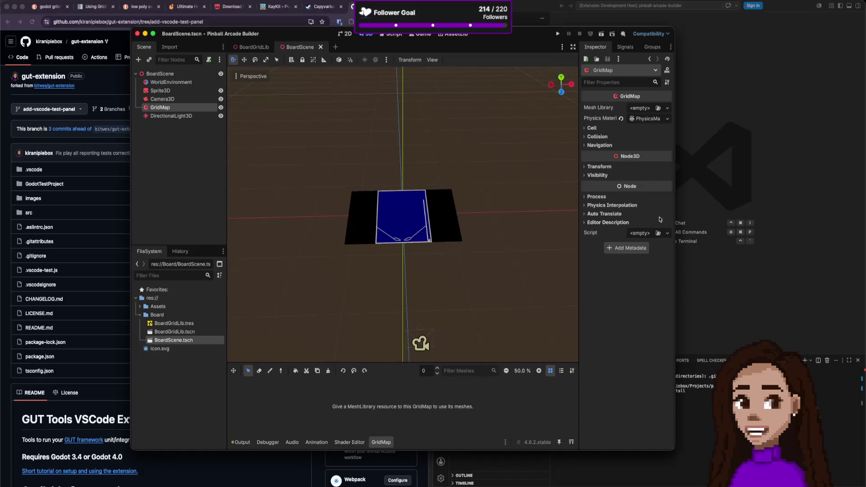
pyautogui.click(659, 110)
pyautogui.press('Escape')
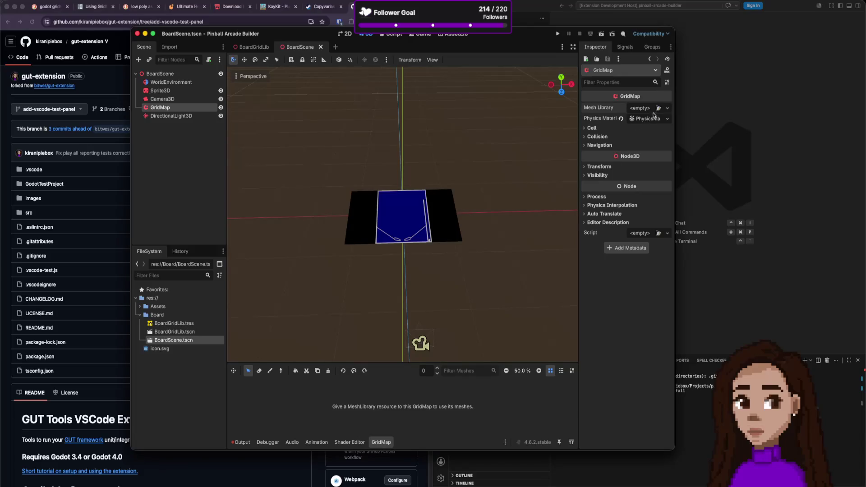
pyautogui.click(667, 108)
pyautogui.click(390, 137)
# - Check the BoardGridLib scene, then browse the mesh library picker and Assets folders
pyautogui.click(255, 47)
pyautogui.click(318, 50)
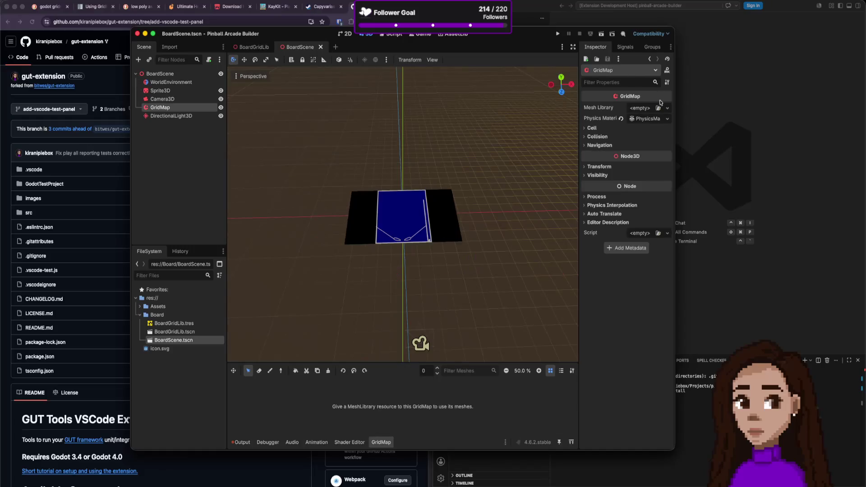
pyautogui.click(667, 108)
pyautogui.click(650, 141)
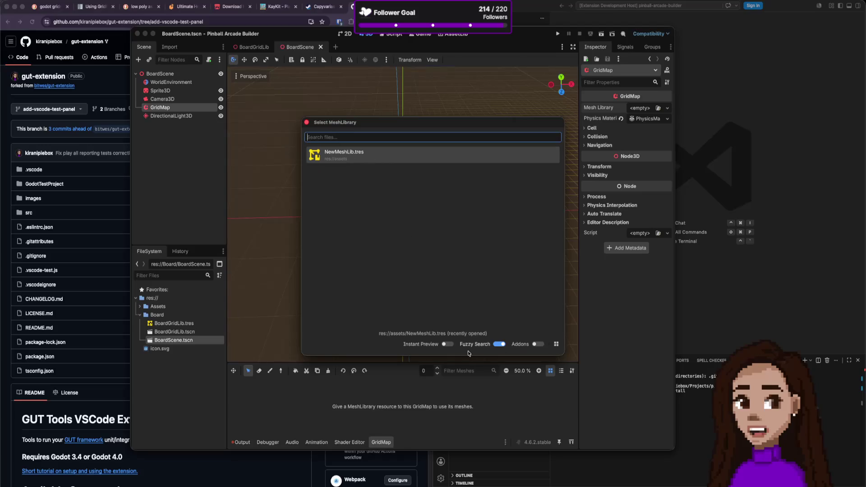
pyautogui.click(306, 123)
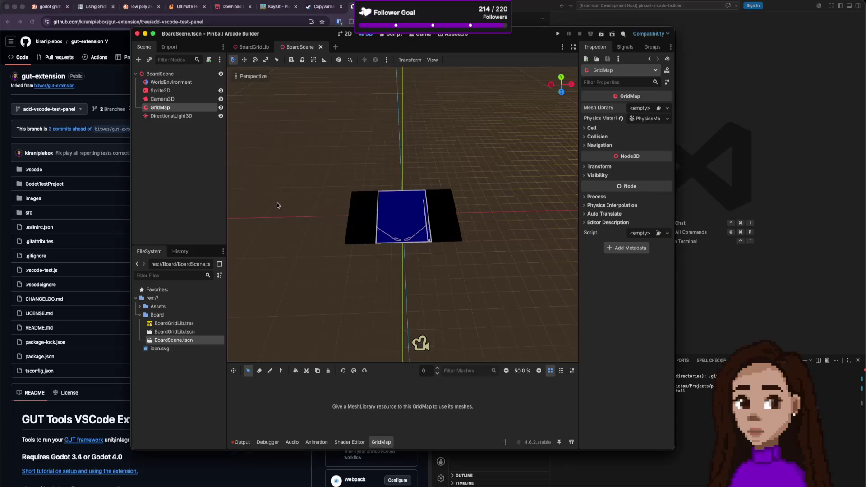
pyautogui.click(140, 306)
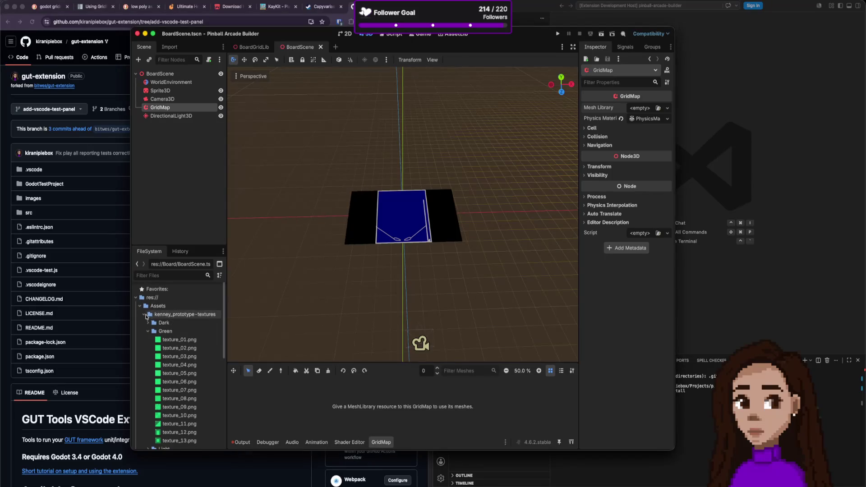
pyautogui.click(144, 315)
pyautogui.click(138, 307)
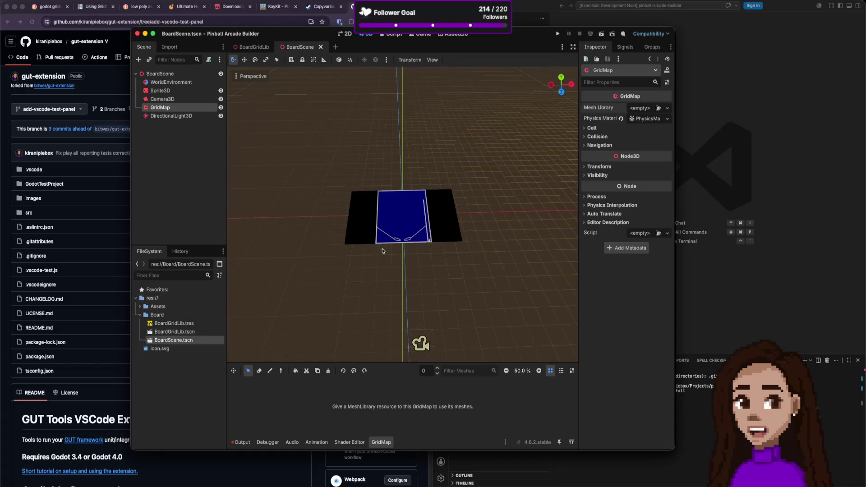
# - Drag BoardGridLib.tres onto the GridMap's Mesh Library and inspect the assigned resource
pyautogui.moveTo(203, 323); pyautogui.dragTo(639, 108)
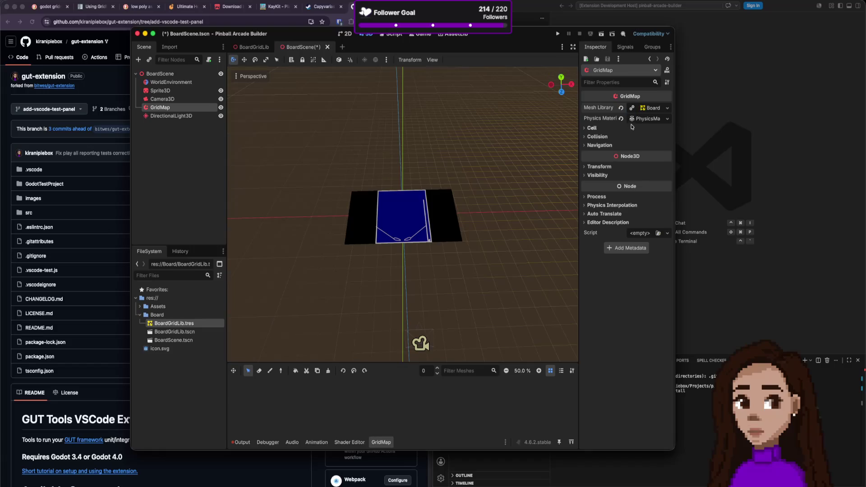
pyautogui.click(667, 108)
pyautogui.click(664, 112)
pyautogui.click(651, 108)
pyautogui.click(598, 107)
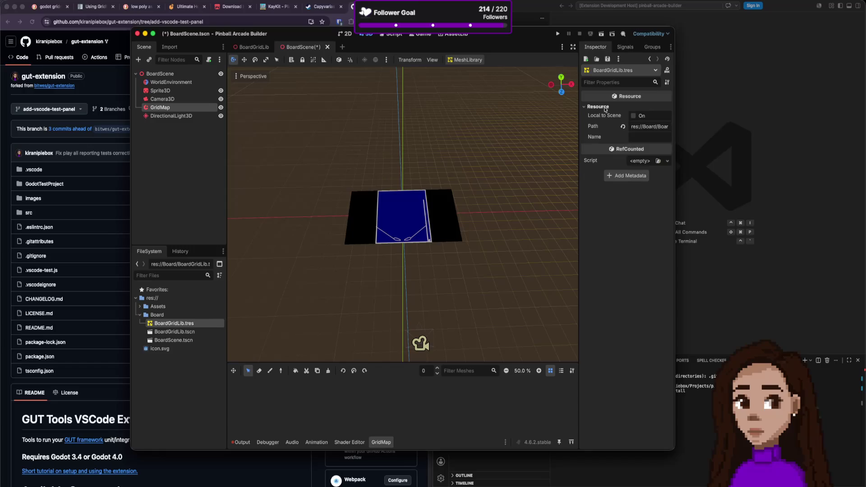
pyautogui.click(623, 128)
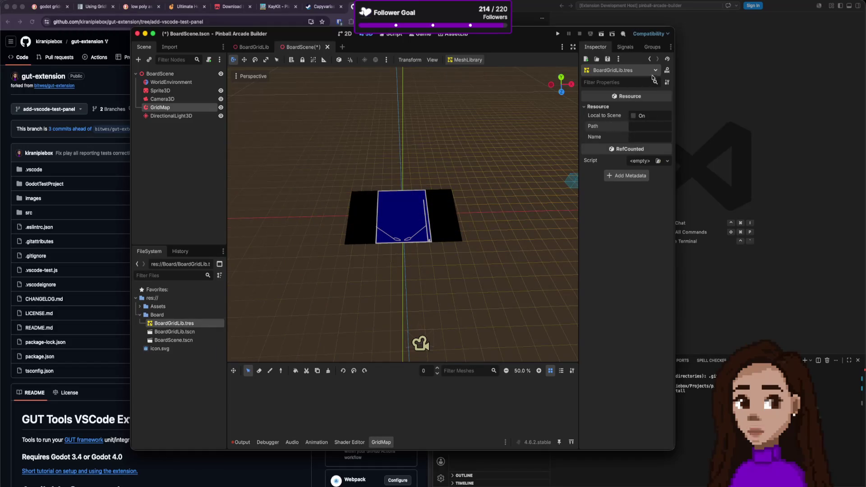
pyautogui.moveTo(185, 324); pyautogui.dragTo(609, 176)
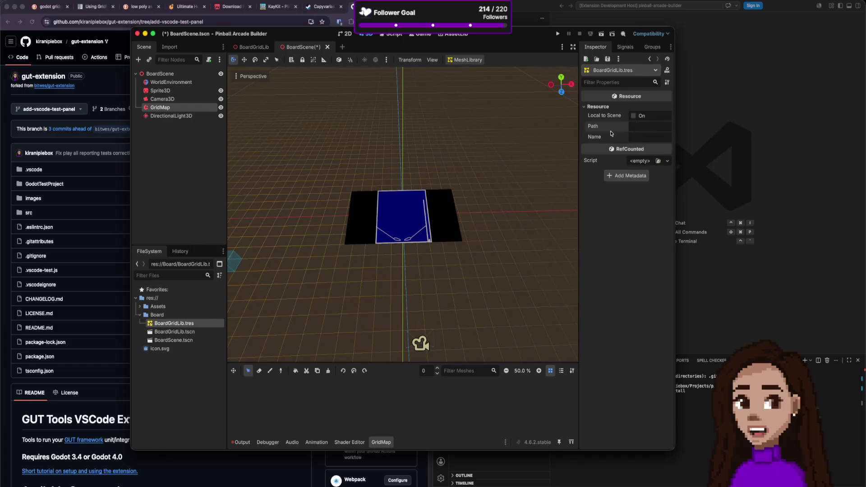
pyautogui.click(167, 315)
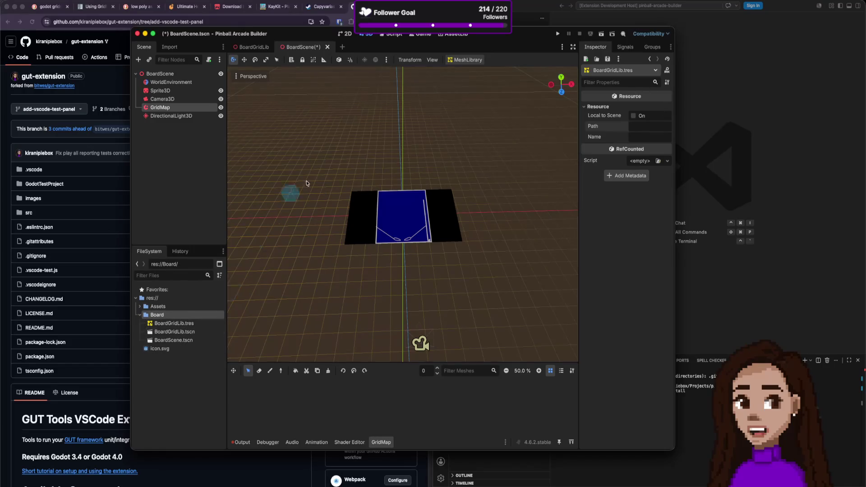
# - Clear the Mesh Library, load Board/BoardGridLib.tres, save BoardScene and close the pinball project
pyautogui.click(175, 110)
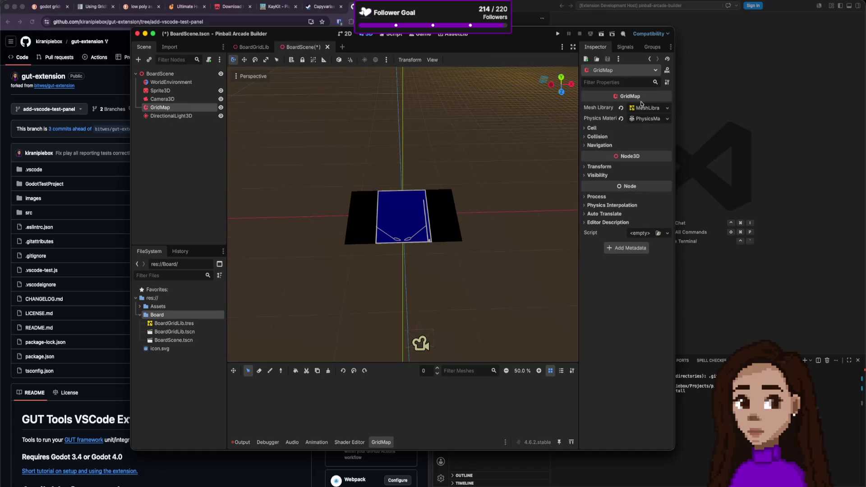
pyautogui.click(621, 109)
pyautogui.click(667, 108)
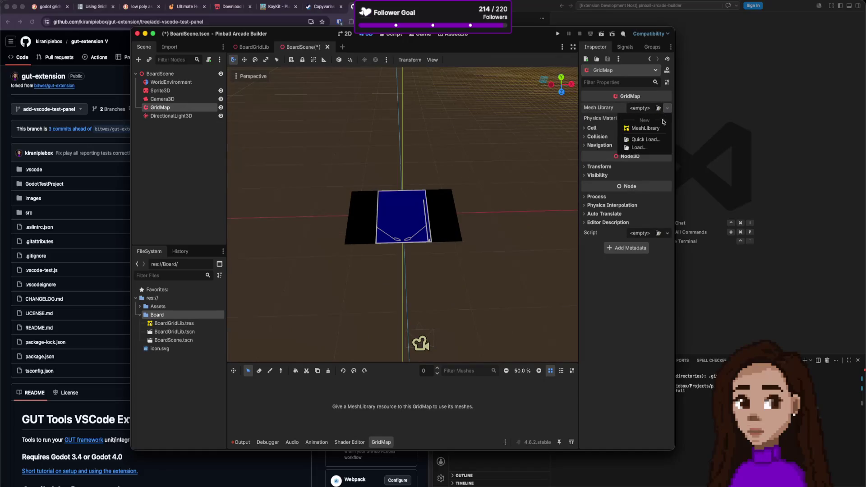
pyautogui.click(645, 148)
pyautogui.doubleClick(361, 164)
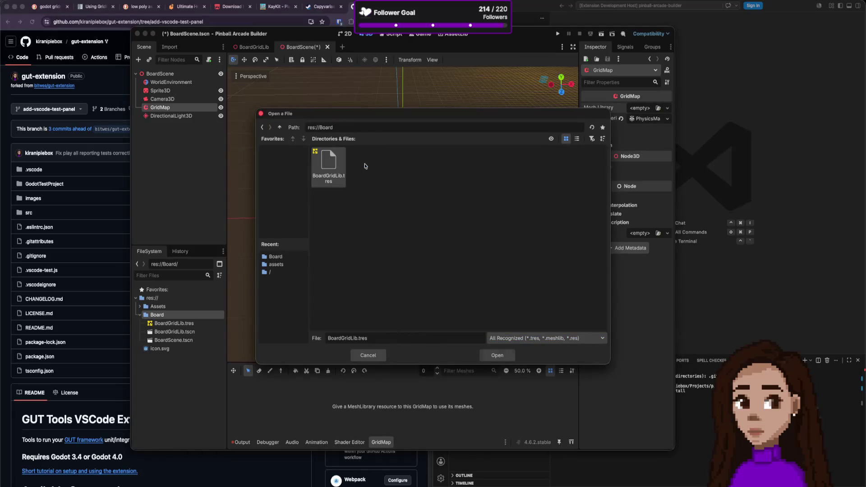
pyautogui.doubleClick(336, 165)
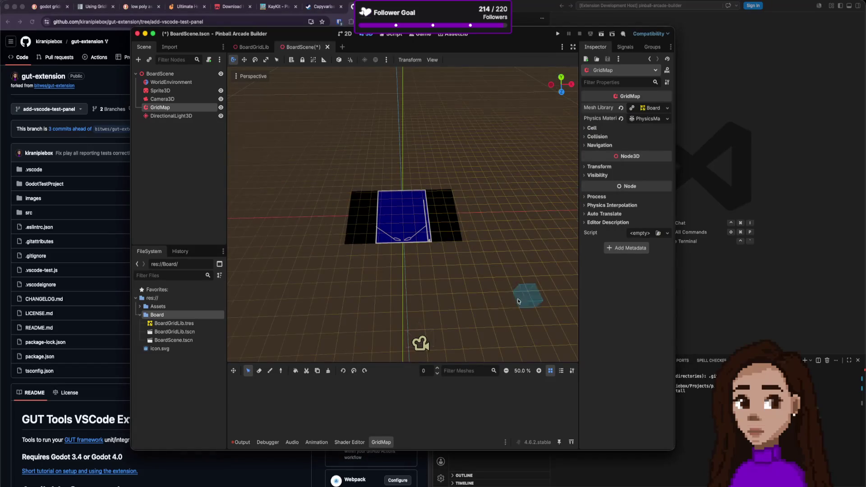
pyautogui.scroll(-3, 464, 304)
pyautogui.scroll(3, 458, 294)
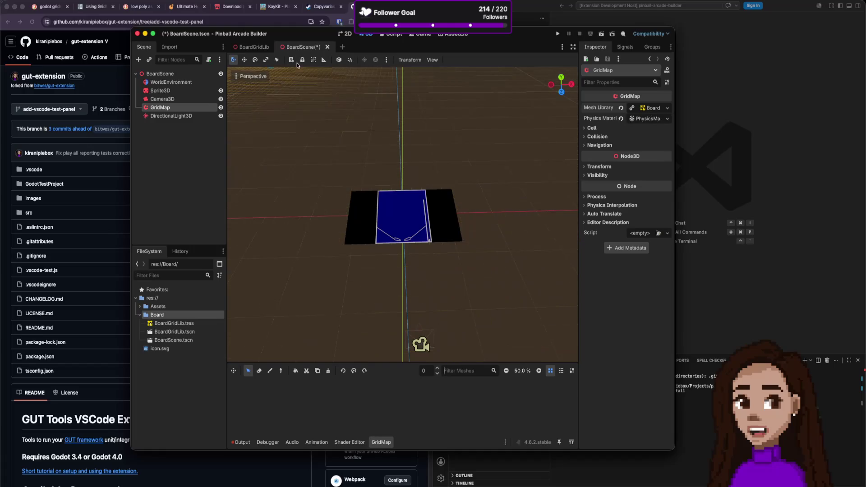
pyautogui.press('super+s')
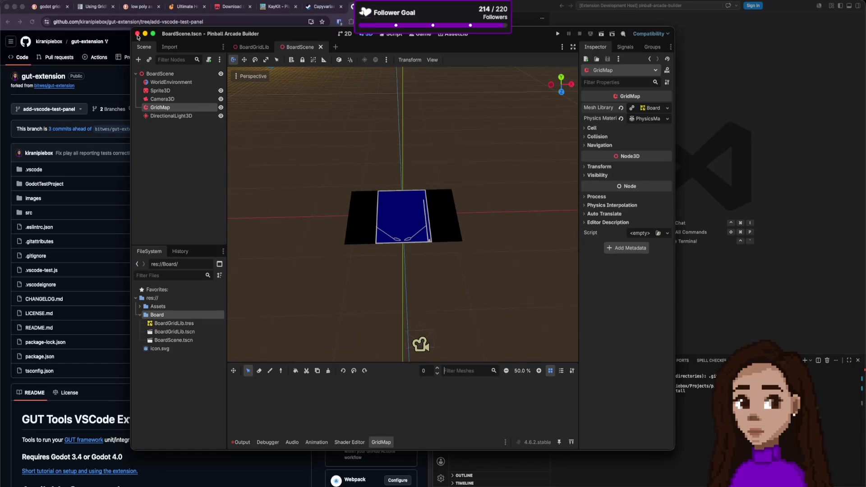
pyautogui.click(137, 34)
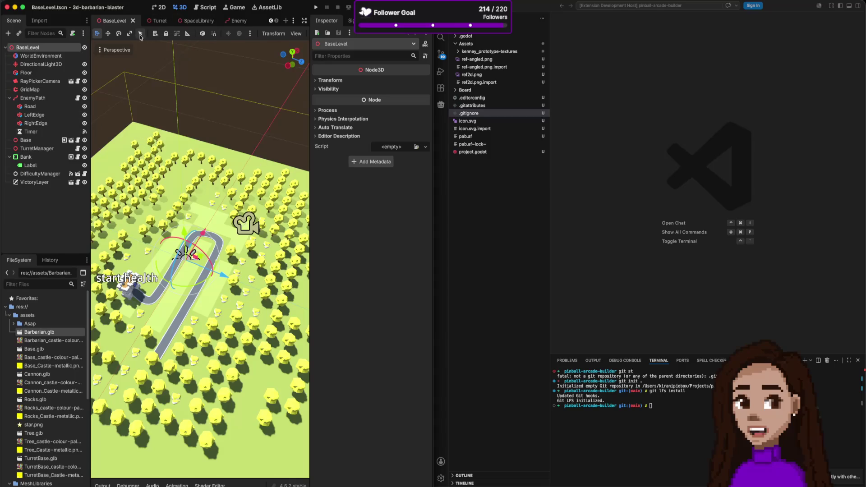
# - Inspect SpaceLibrary's FreeSpace, Tree and TurretBase tiles, then select BaseLevel's GridMap
pyautogui.click(200, 22)
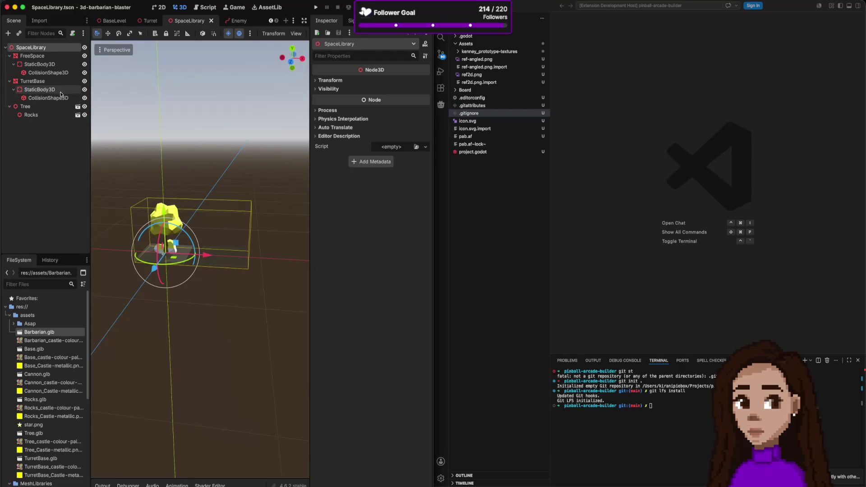
pyautogui.click(30, 57)
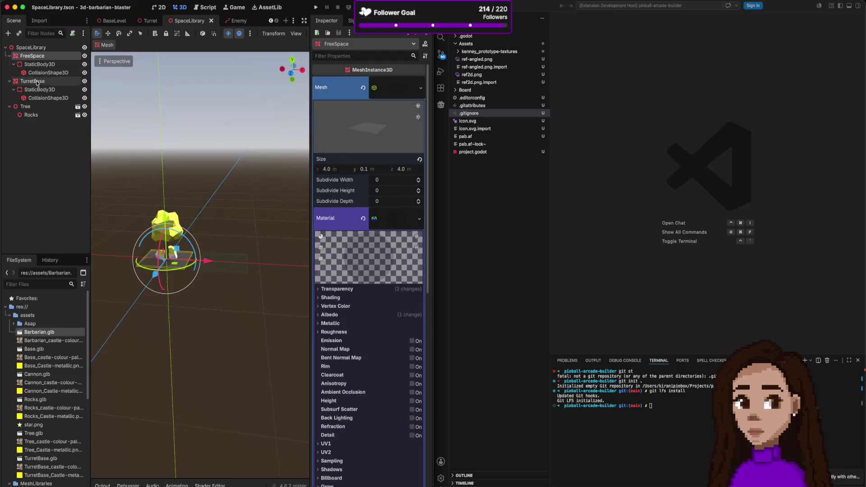
pyautogui.click(32, 107)
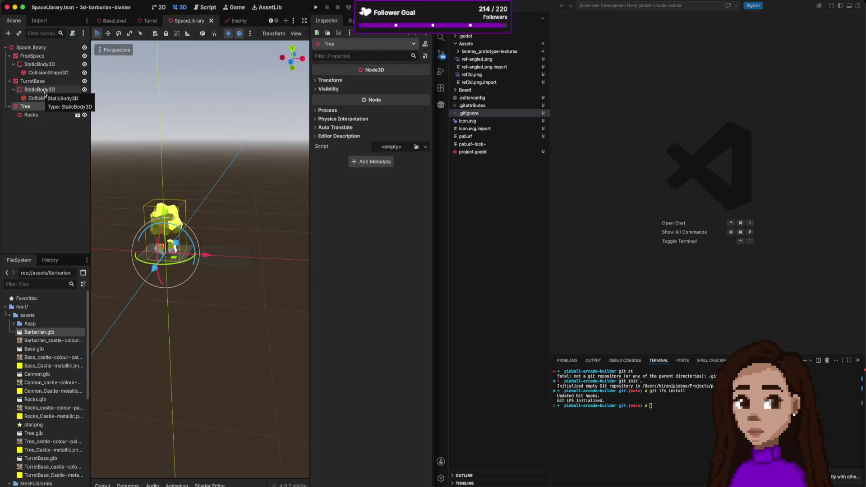
pyautogui.click(42, 82)
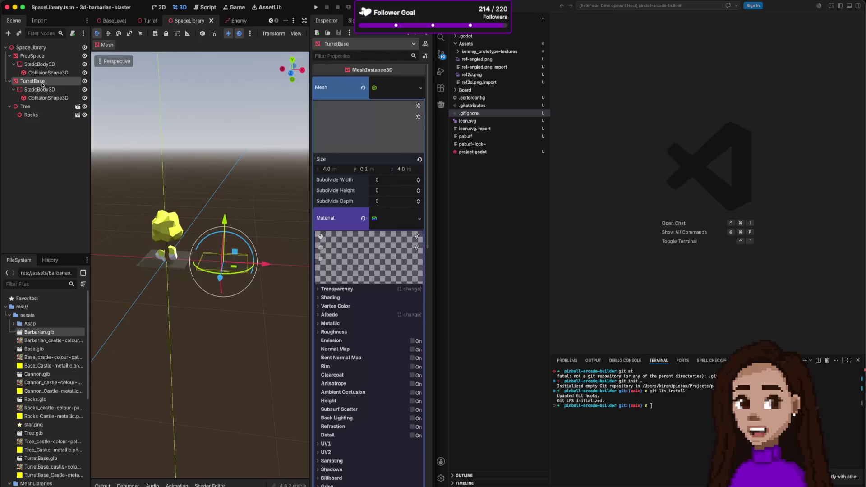
pyautogui.click(47, 57)
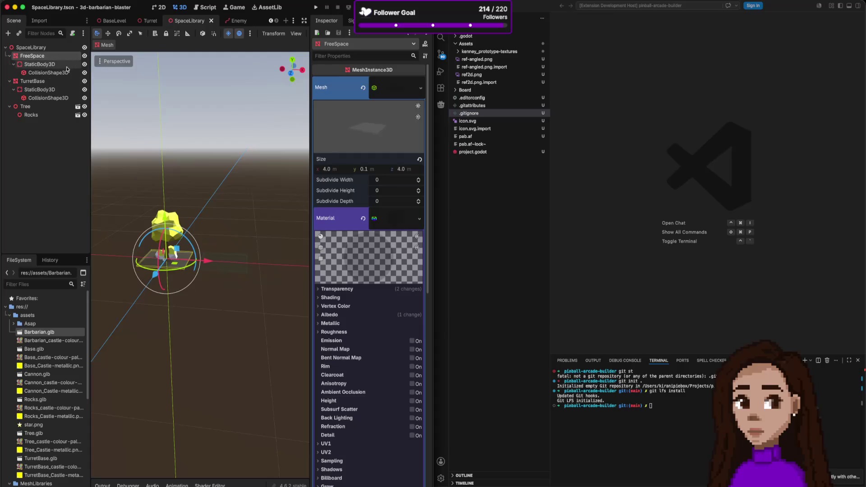
pyautogui.click(43, 48)
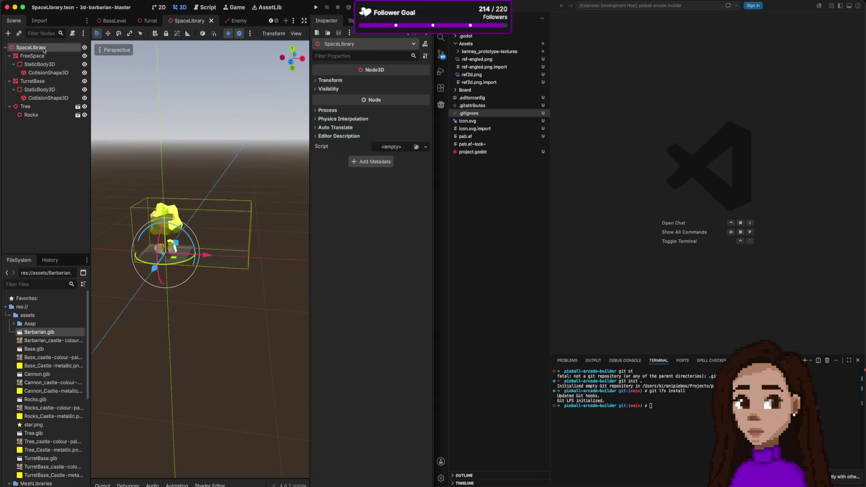
pyautogui.click(40, 56)
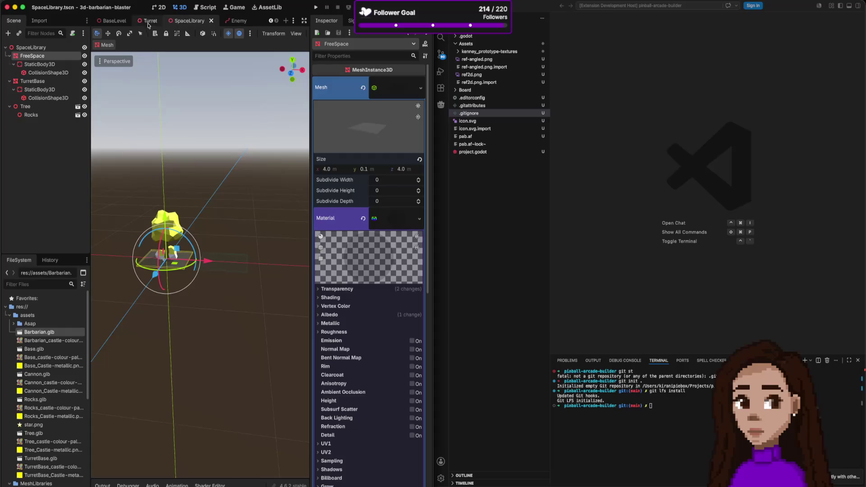
pyautogui.click(118, 21)
pyautogui.click(32, 89)
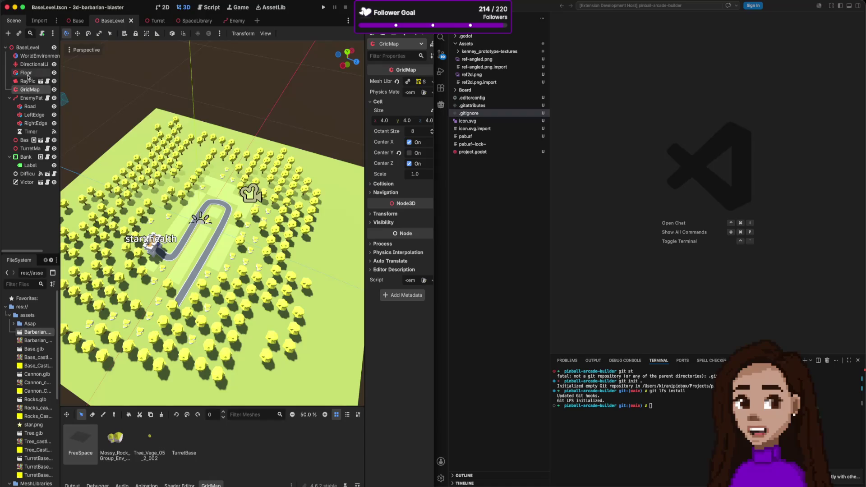
# - Inspect BaseLevel's Floor and GridMap, then FreeSpace's box mesh and StaticBody3D in SpaceLibrary
pyautogui.click(27, 74)
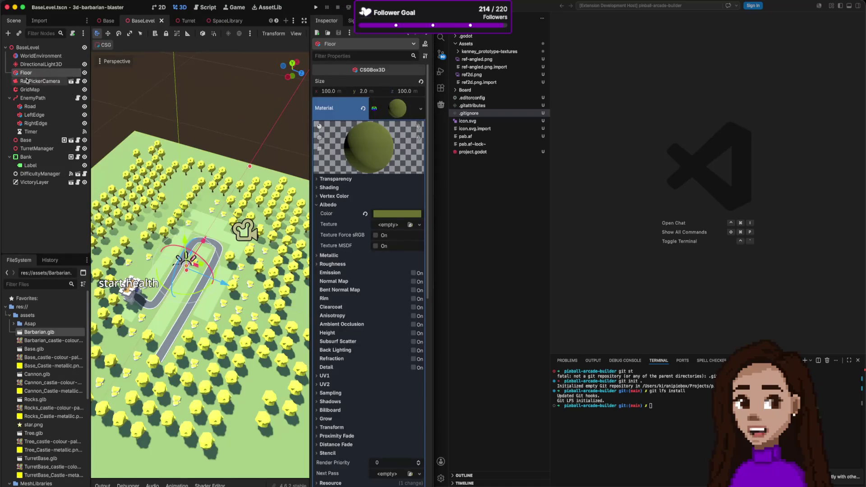
pyautogui.click(30, 90)
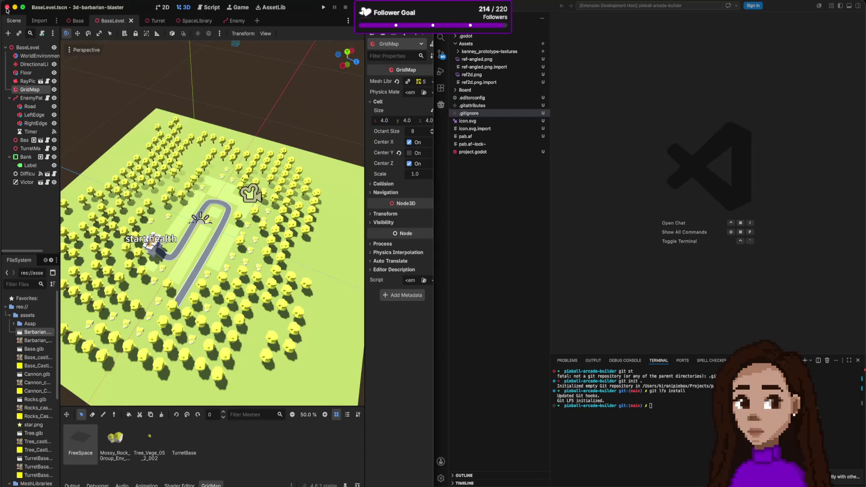
pyautogui.click(205, 22)
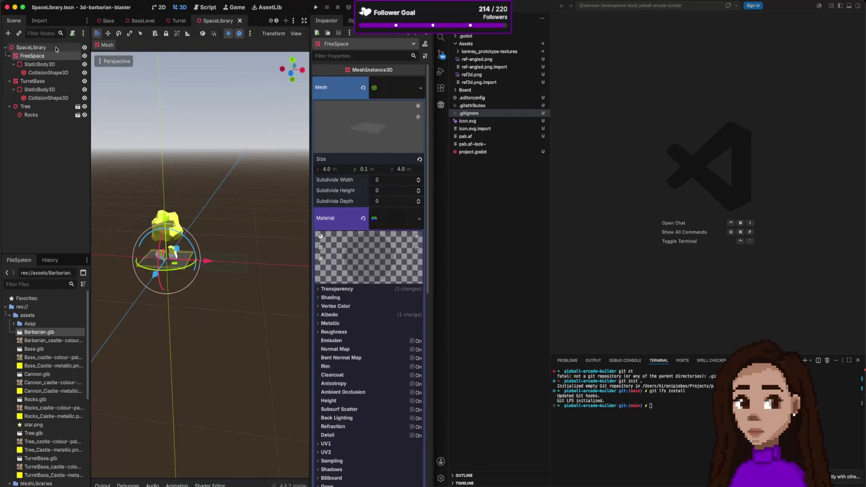
pyautogui.click(391, 92)
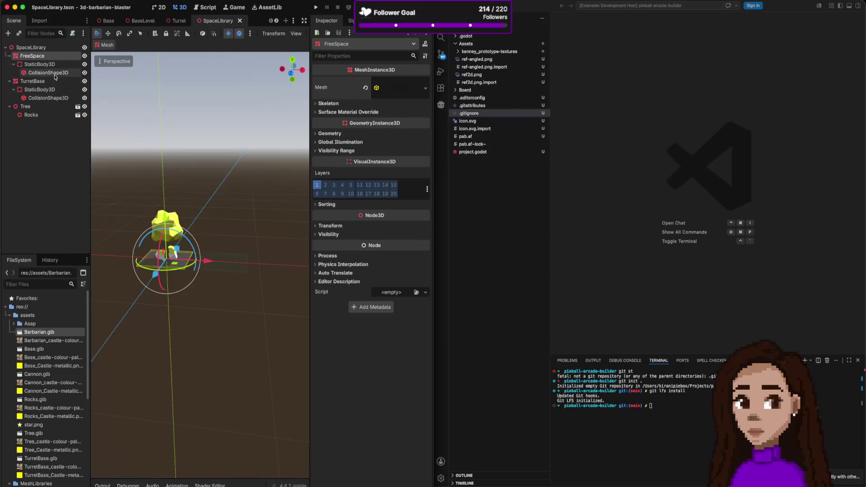
pyautogui.click(39, 64)
pyautogui.click(47, 57)
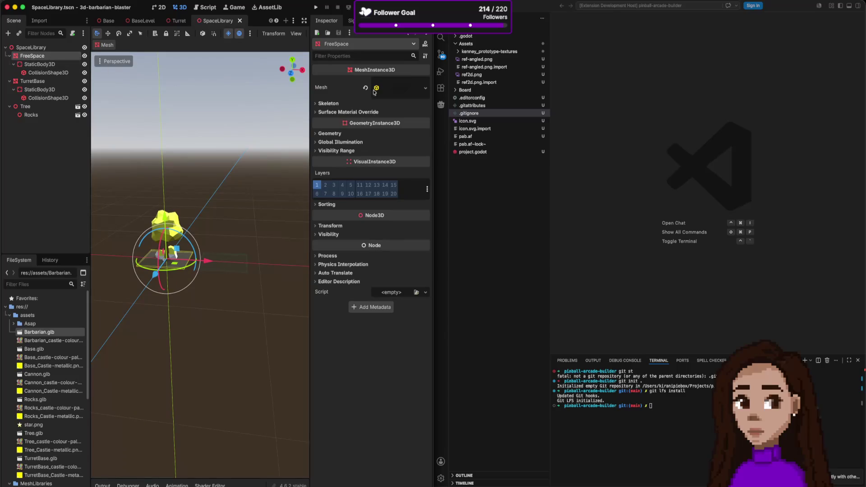
# - Review FreeSpace's box mesh, the Tree and the StaticBody3D, then close the reference editor
pyautogui.click(400, 87)
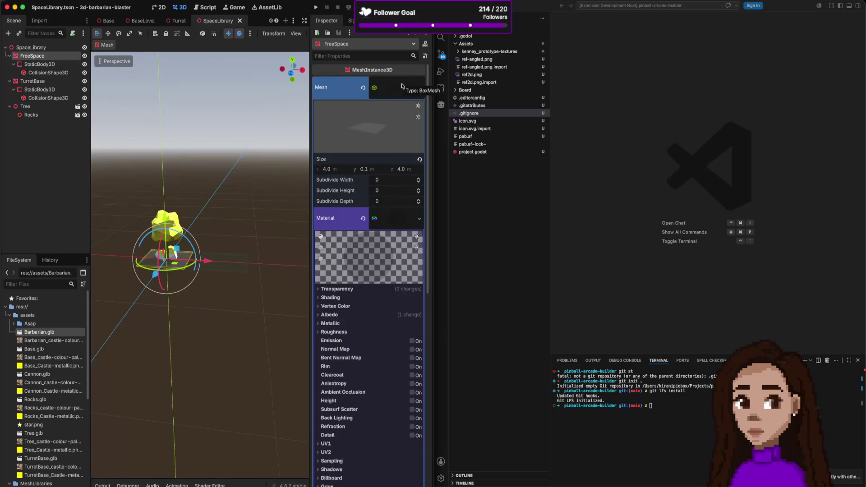
pyautogui.click(402, 87)
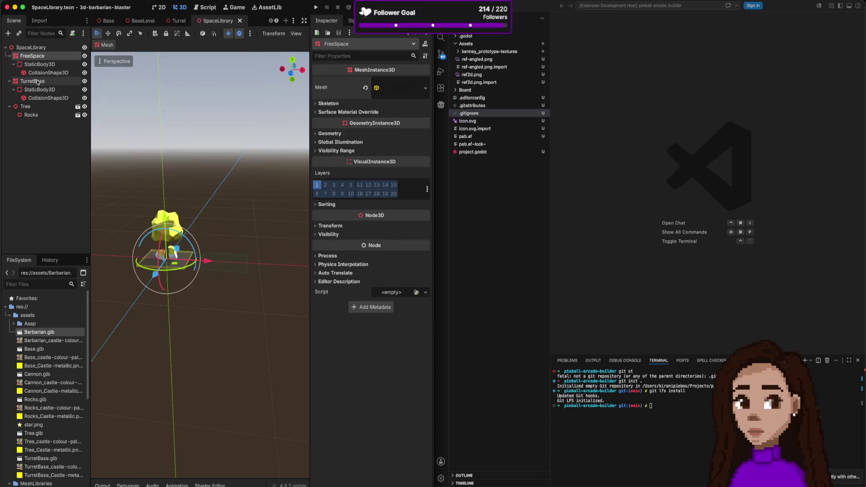
pyautogui.click(34, 107)
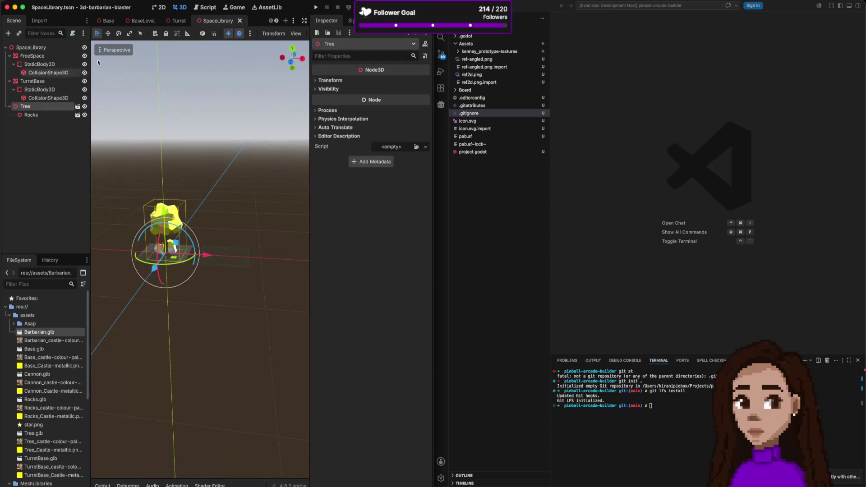
pyautogui.click(65, 64)
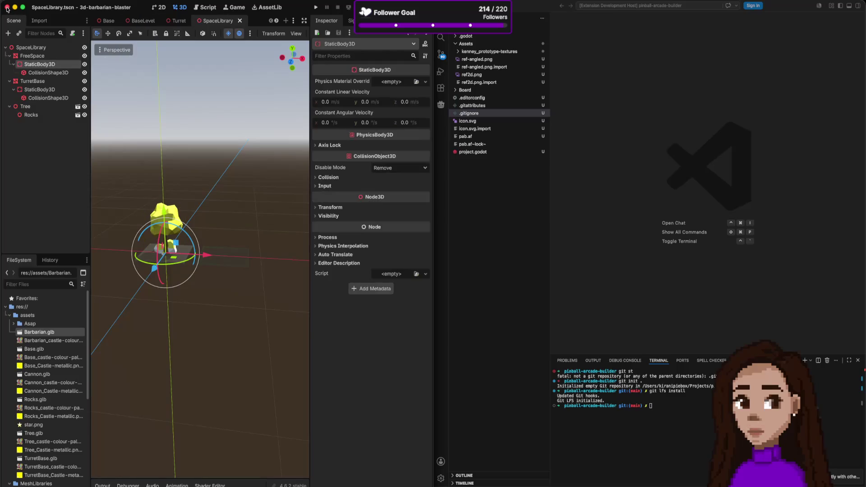
pyautogui.click(56, 56)
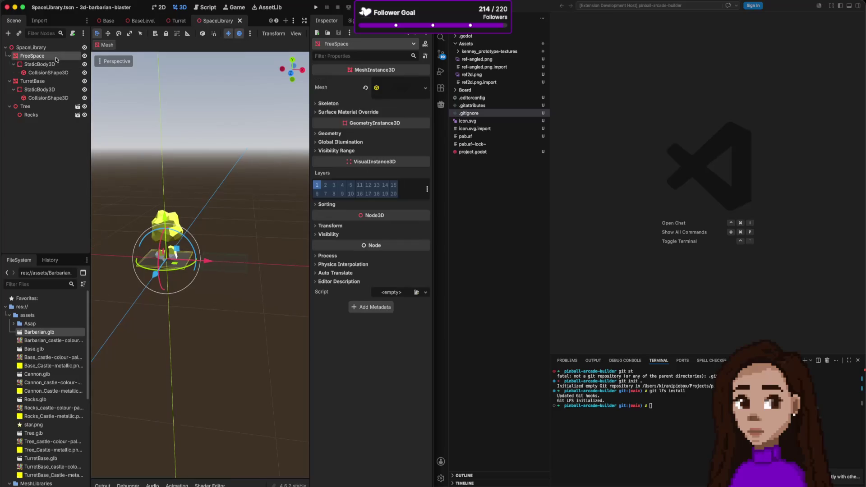
pyautogui.click(8, 9)
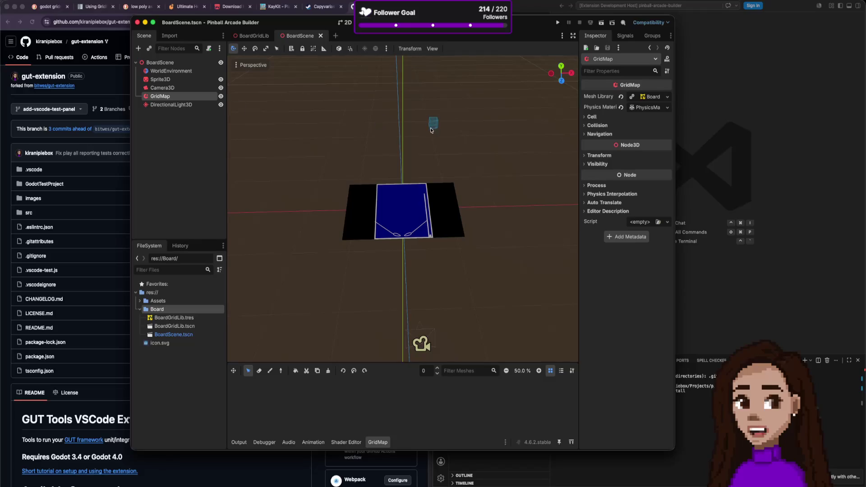
# - Add a MeshInstance3D node to the BoardGridLib scene
pyautogui.moveTo(523, 33); pyautogui.dragTo(488, 39)
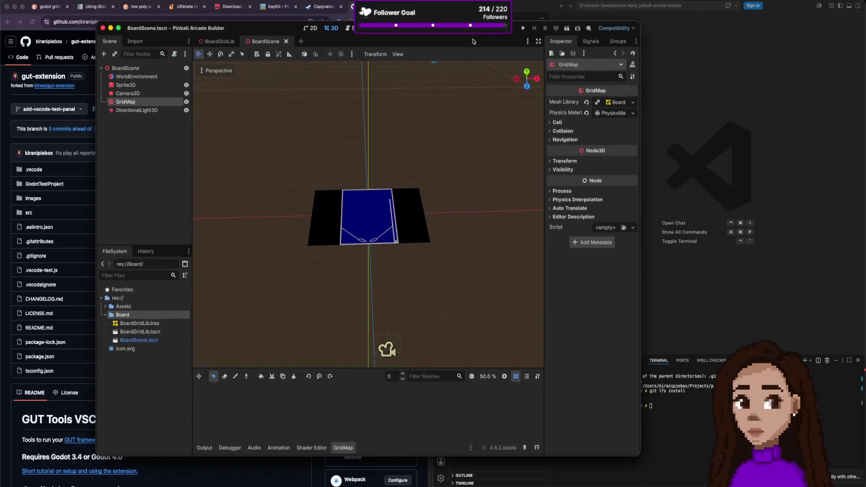
pyautogui.click(224, 44)
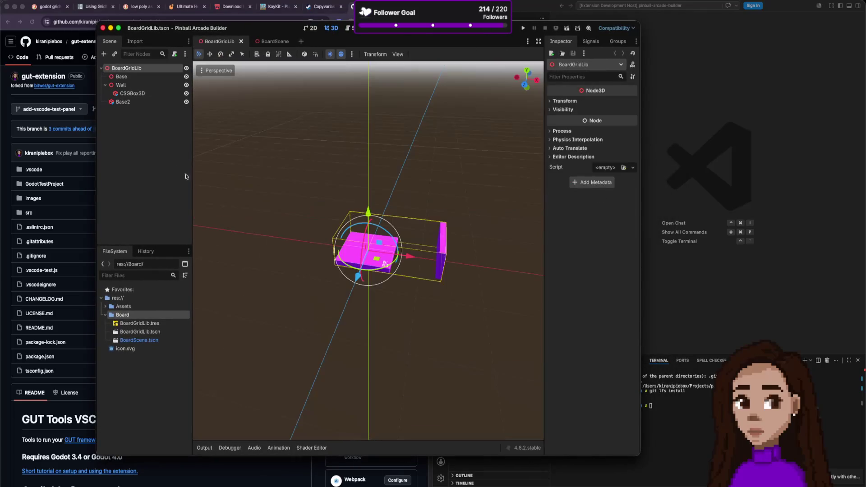
pyautogui.press('super+a')
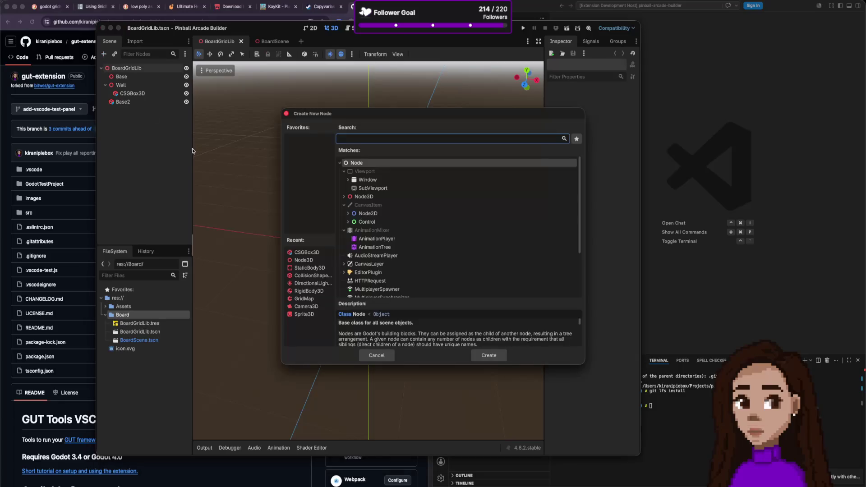
pyautogui.write('mesh')
pyautogui.doubleClick(381, 223)
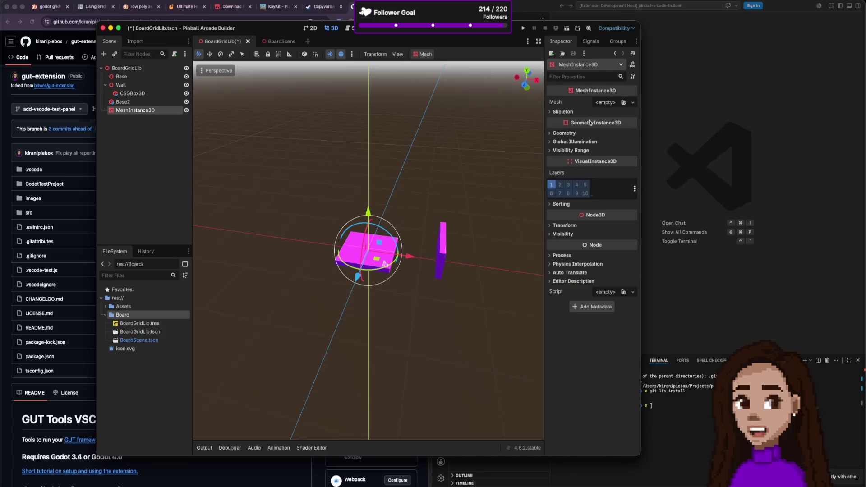
# - Give it a BoxMesh 0.1 m tall, placed 2 m left of the existing tile
pyautogui.click(632, 103)
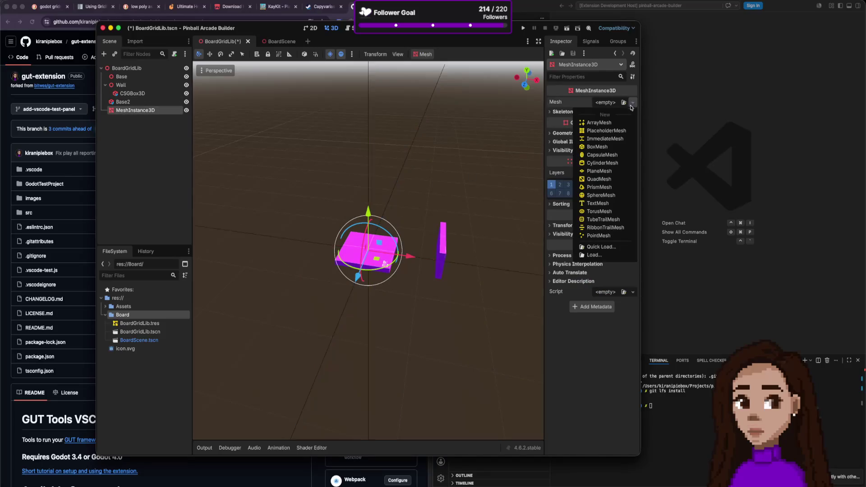
pyautogui.click(606, 149)
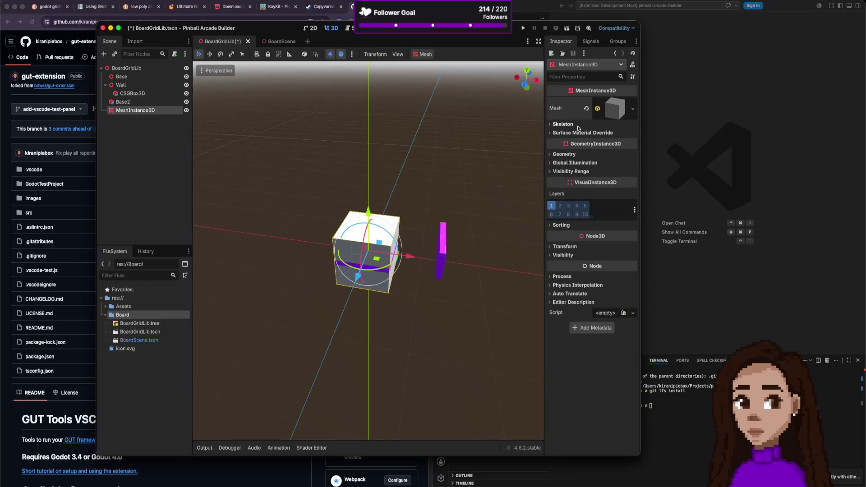
pyautogui.click(611, 110)
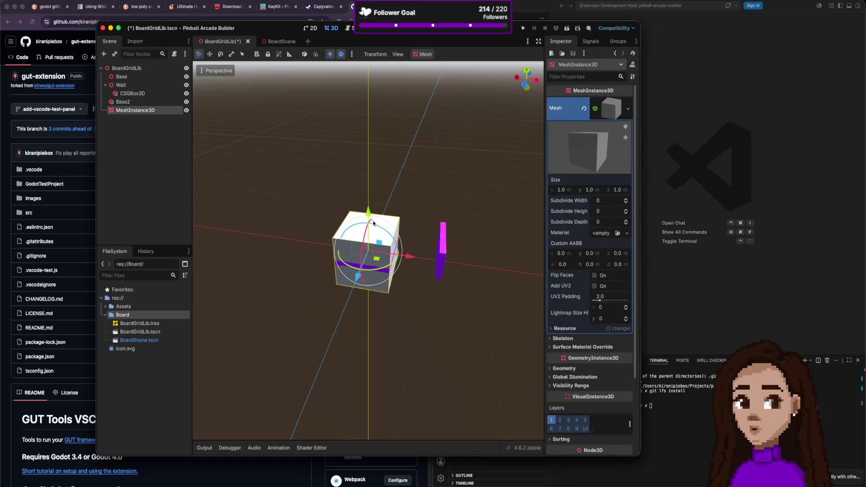
pyautogui.moveTo(395, 256); pyautogui.dragTo(289, 240)
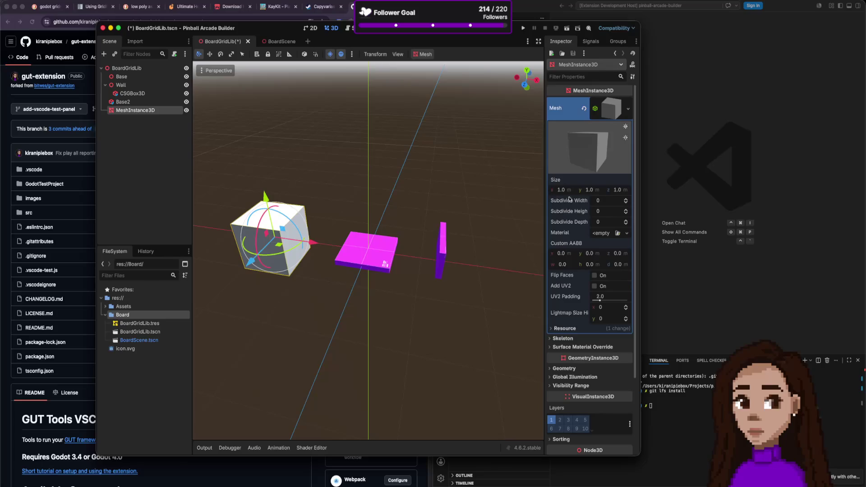
pyautogui.click(592, 189)
pyautogui.write('0.1')
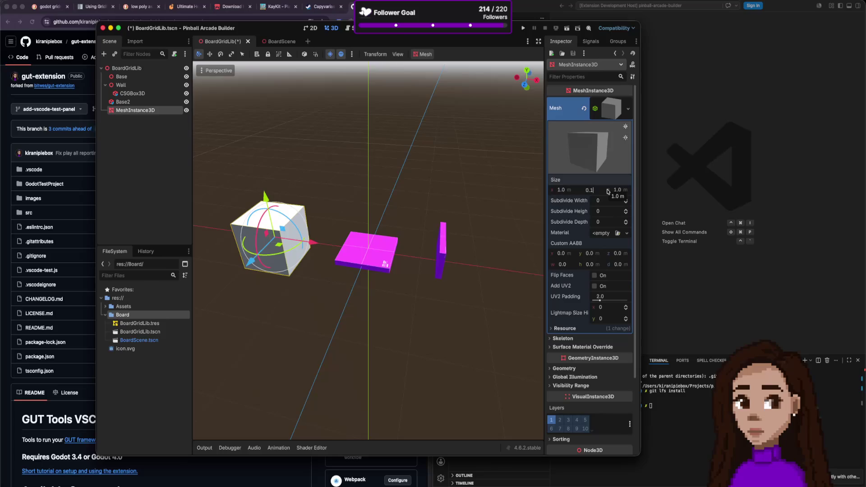
pyautogui.press('Return')
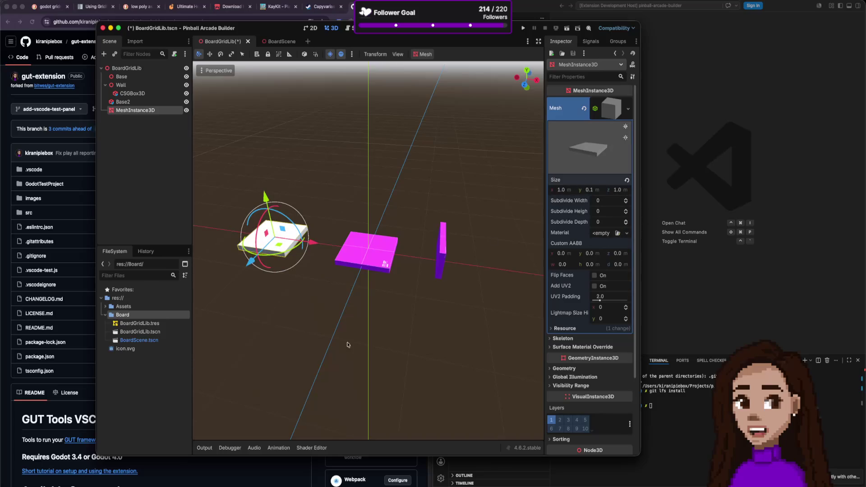
# - Add a new StandardMaterial3D to the box mesh
pyautogui.click(627, 233)
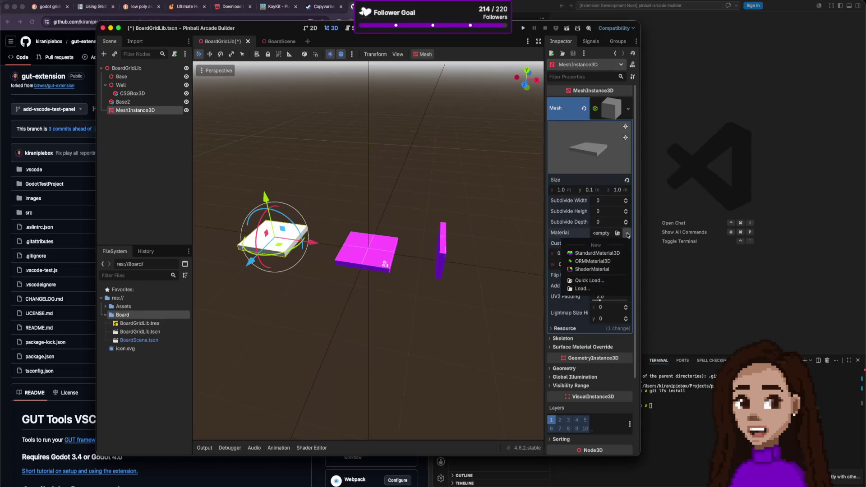
pyautogui.click(627, 234)
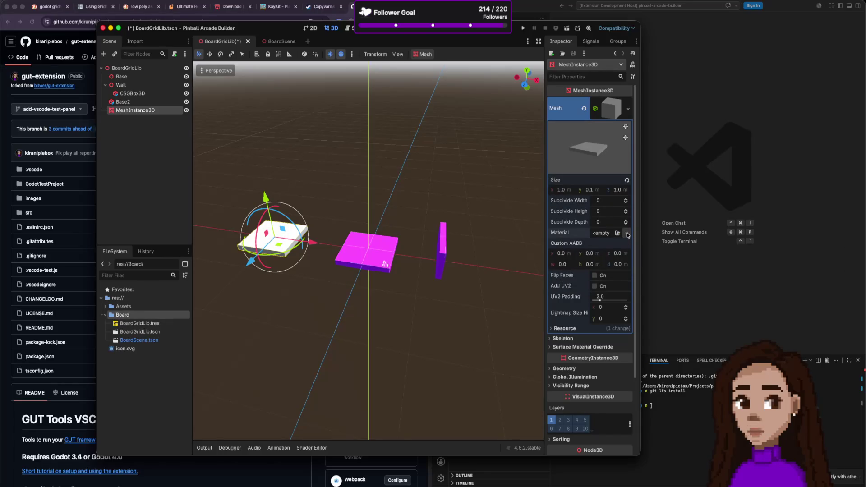
pyautogui.click(626, 234)
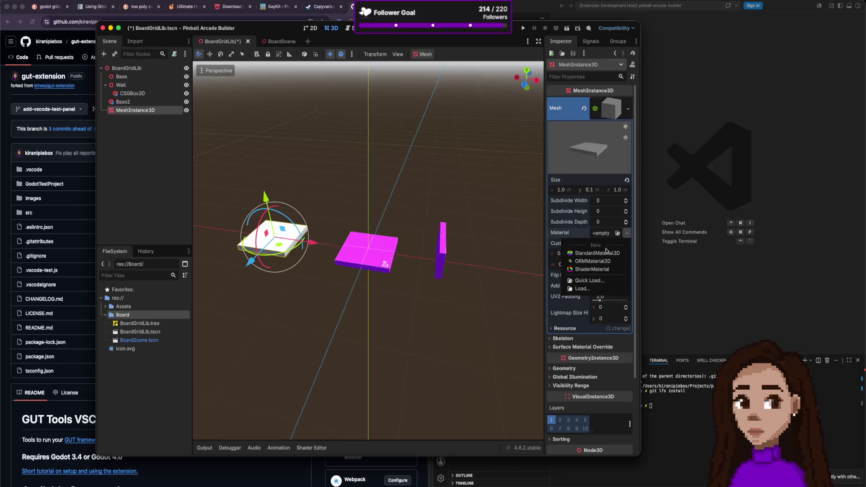
pyautogui.click(602, 253)
pyautogui.click(611, 243)
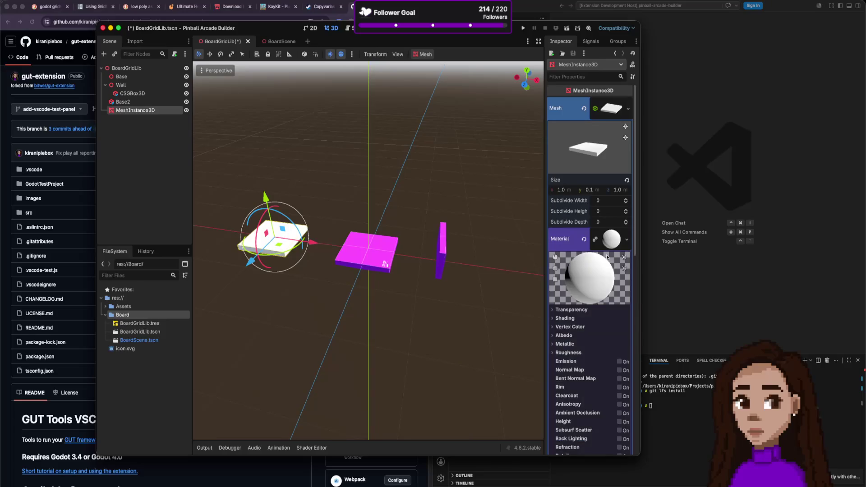
# - Apply purple texture_04.png from kenney_prototype-textures as the Albedo texture
pyautogui.scroll(-2, 589, 308)
pyautogui.click(583, 303)
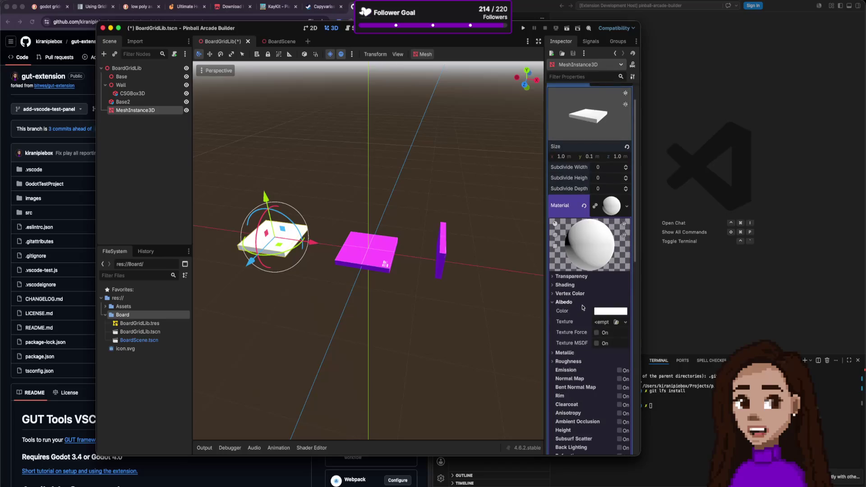
pyautogui.scroll(-1, 583, 303)
pyautogui.click(122, 306)
pyautogui.click(105, 307)
pyautogui.click(109, 315)
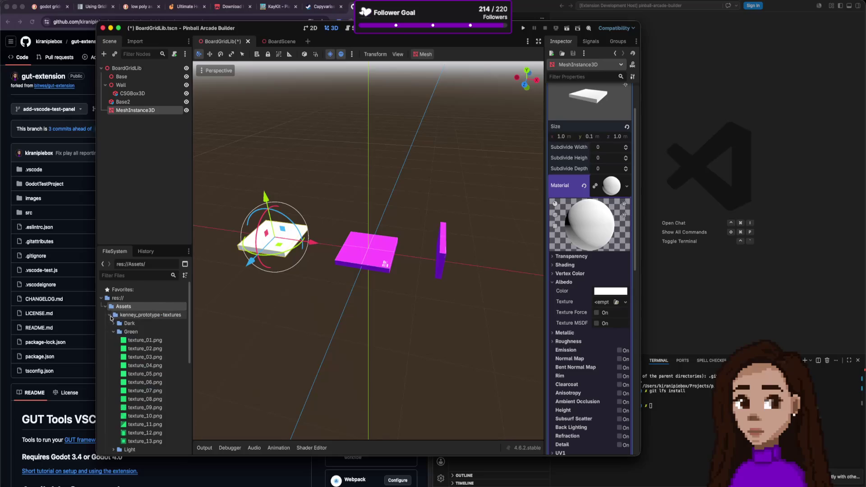
pyautogui.scroll(-4, 135, 334)
pyautogui.scroll(-1, 133, 352)
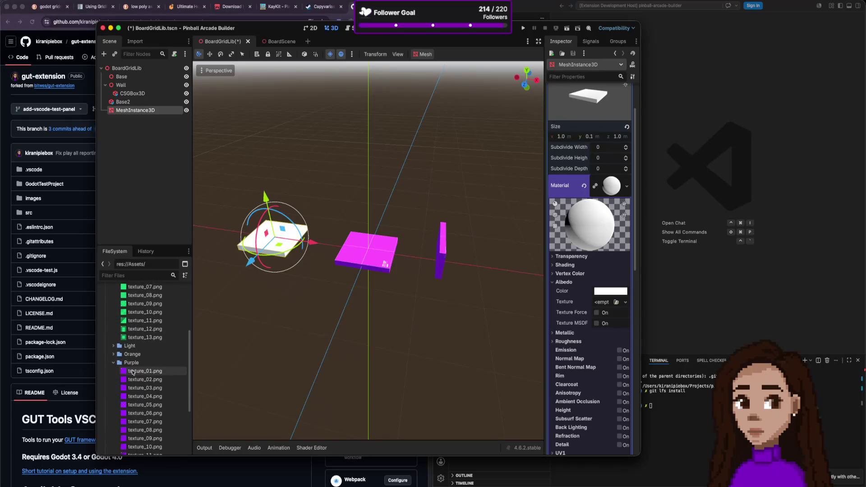
pyautogui.moveTo(140, 396)
pyautogui.mouseDown()
pyautogui.moveTo(613, 295)
pyautogui.moveTo(602, 304)
pyautogui.mouseUp()
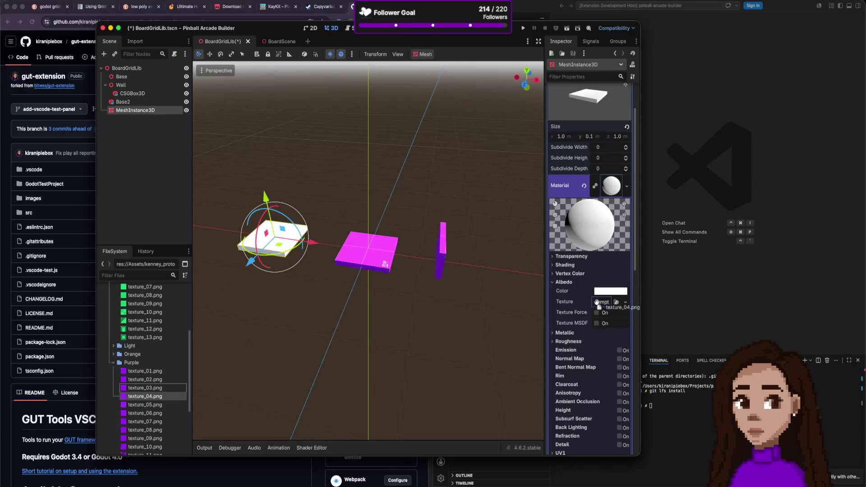
# - Preview the slab and swap the Albedo texture to purple texture_01.png
pyautogui.click(338, 233)
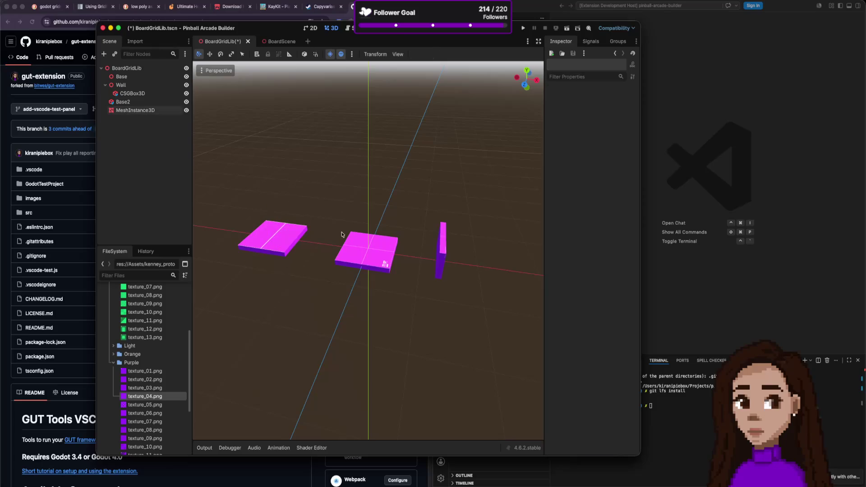
pyautogui.click(293, 241)
pyautogui.press('f')
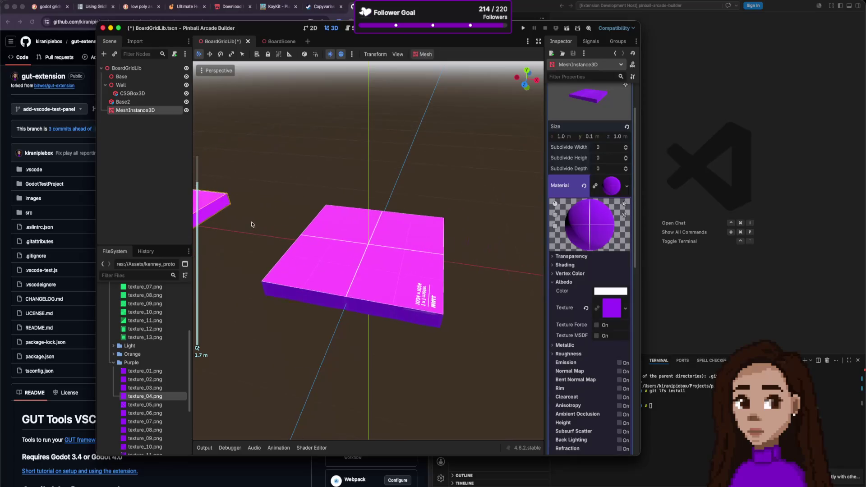
pyautogui.scroll(5, 278, 255)
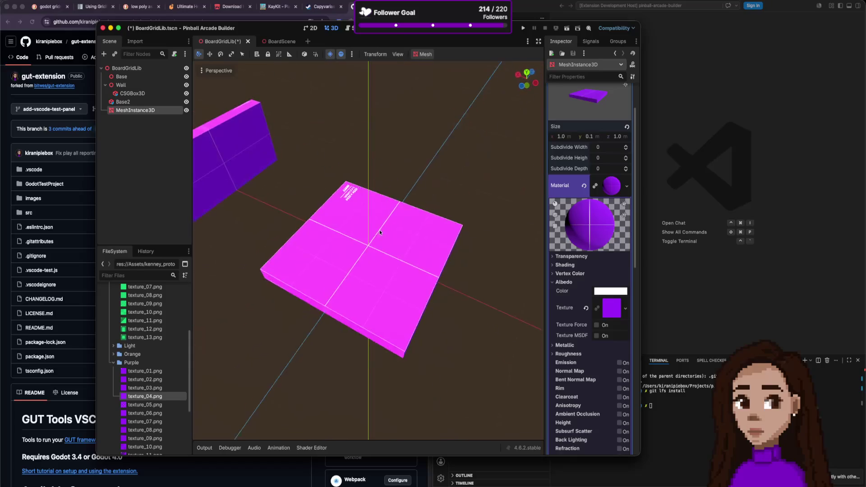
pyautogui.scroll(-5, 280, 246)
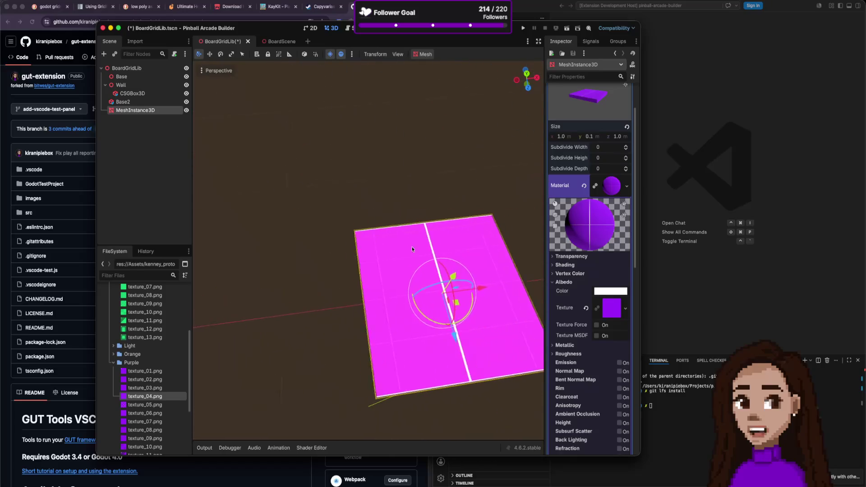
pyautogui.scroll(-5, 435, 299)
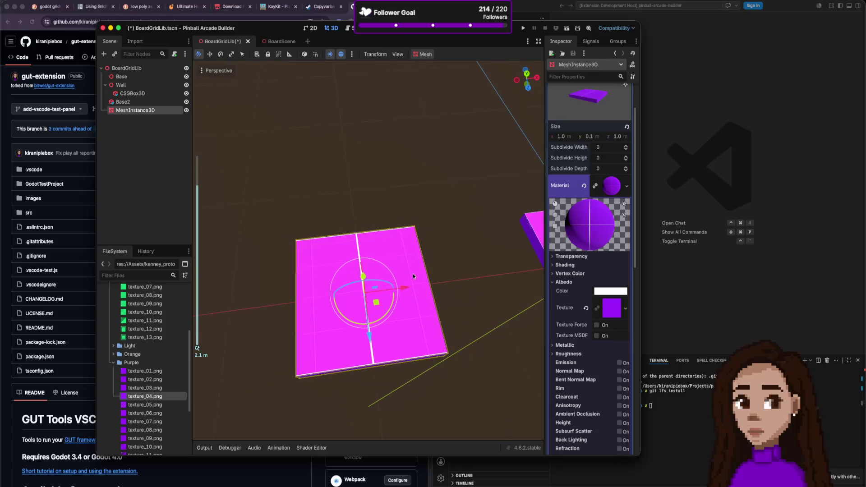
pyautogui.click(452, 291)
pyautogui.click(389, 282)
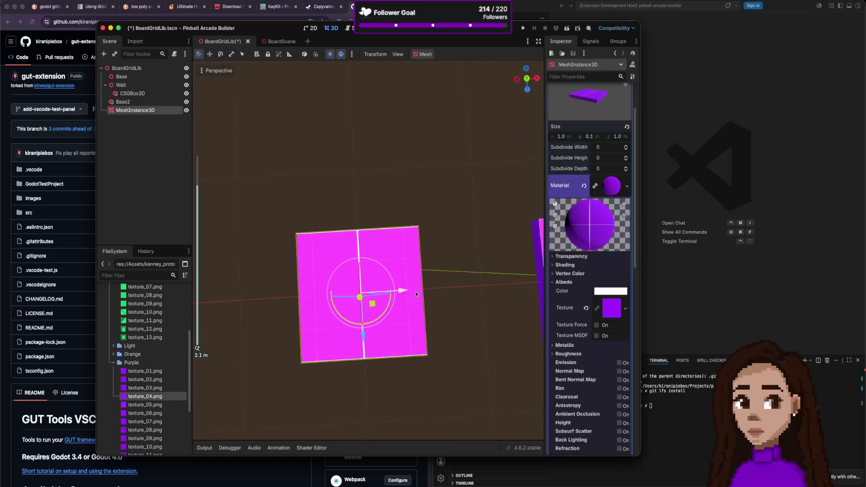
pyautogui.click(438, 280)
pyautogui.click(419, 284)
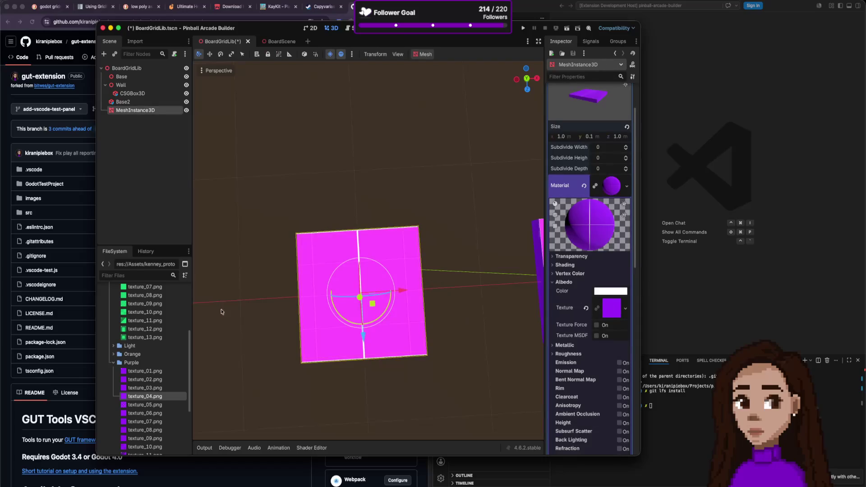
pyautogui.moveTo(144, 371)
pyautogui.mouseDown()
pyautogui.moveTo(154, 388)
pyautogui.moveTo(515, 332)
pyautogui.moveTo(609, 303)
pyautogui.moveTo(609, 312)
pyautogui.mouseUp()
# - Switch the Albedo texture to purple texture_10.png and preview the slab
pyautogui.click(482, 322)
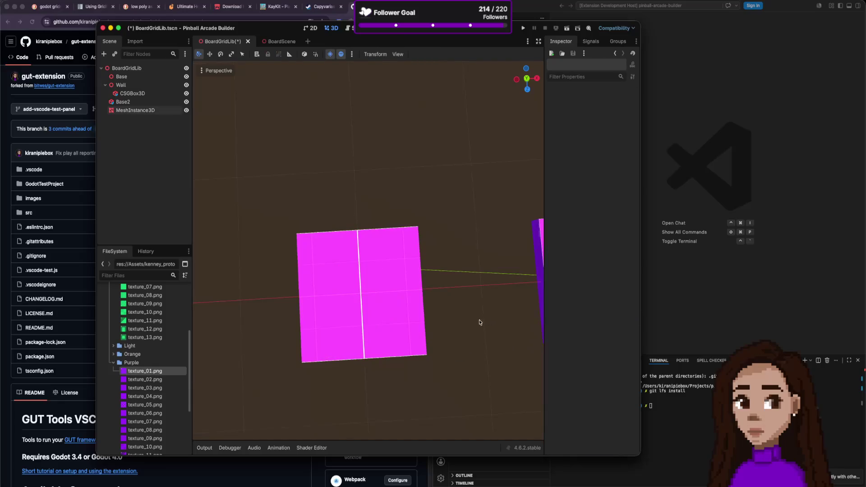
pyautogui.click(372, 312)
pyautogui.moveTo(464, 277)
pyautogui.mouseDown()
pyautogui.moveTo(467, 186)
pyautogui.moveTo(460, 258)
pyautogui.moveTo(392, 283)
pyautogui.mouseUp()
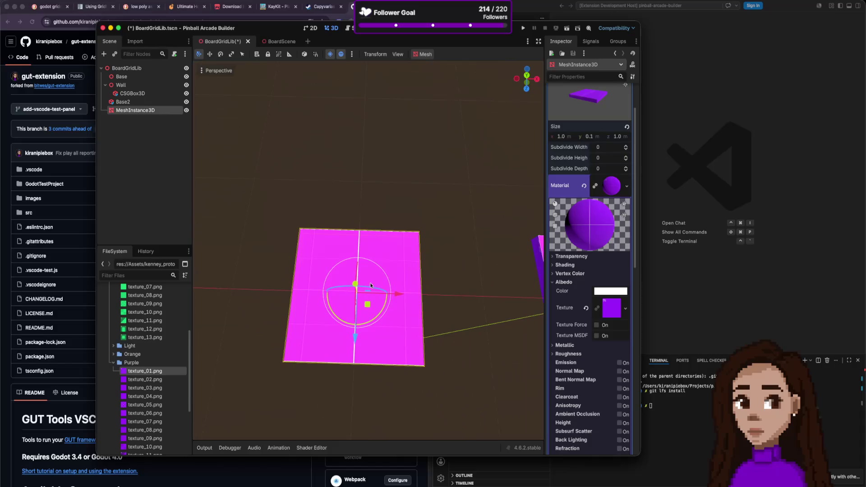
pyautogui.scroll(-3, 151, 390)
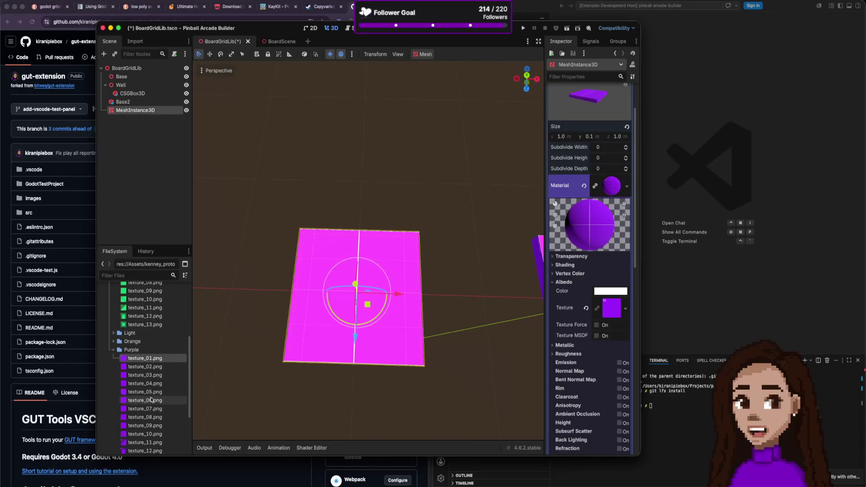
pyautogui.moveTo(144, 414)
pyautogui.mouseDown()
pyautogui.moveTo(525, 298)
pyautogui.moveTo(604, 297)
pyautogui.moveTo(609, 307)
pyautogui.mouseUp()
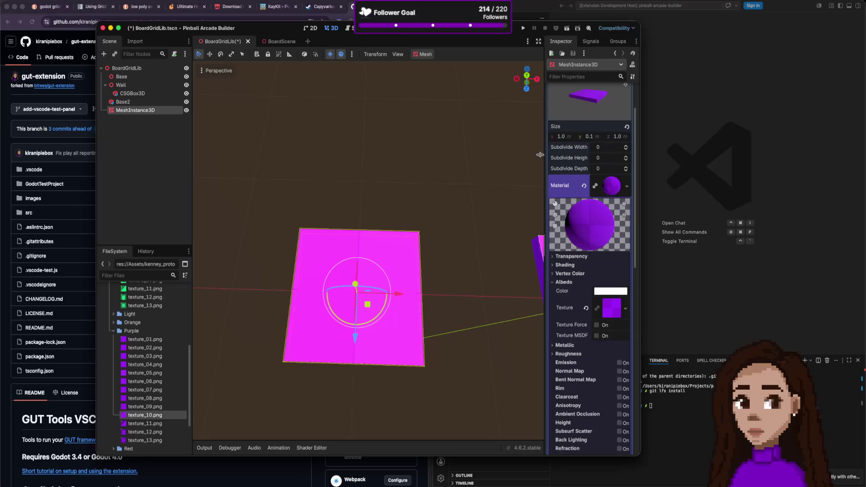
pyautogui.click(441, 245)
# - Zoom around the purple slab and reselect the MeshInstance3D
pyautogui.scroll(10, 437, 253)
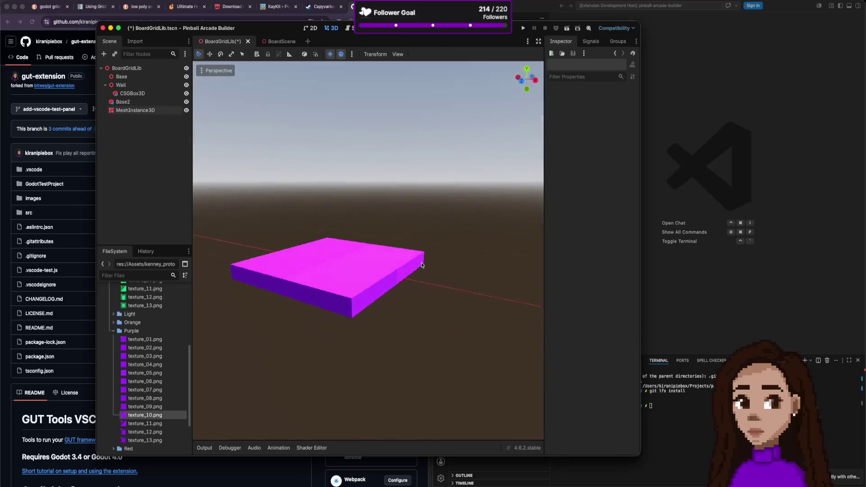
pyautogui.scroll(-10, 437, 228)
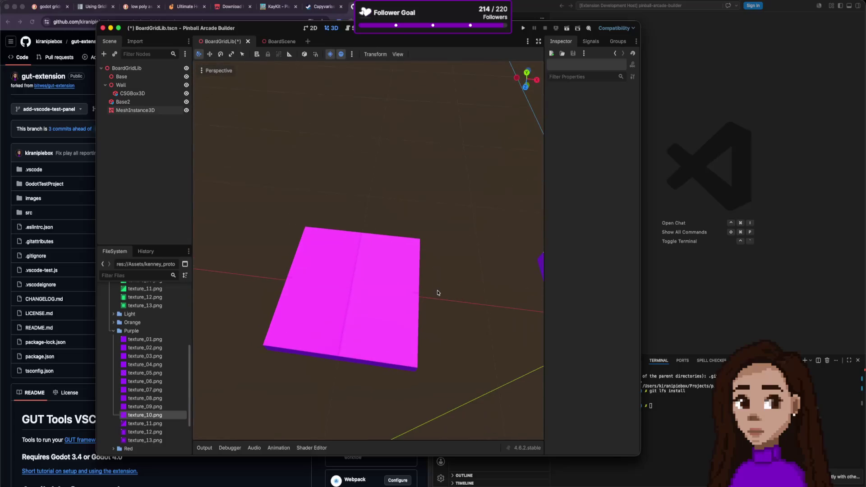
pyautogui.click(387, 294)
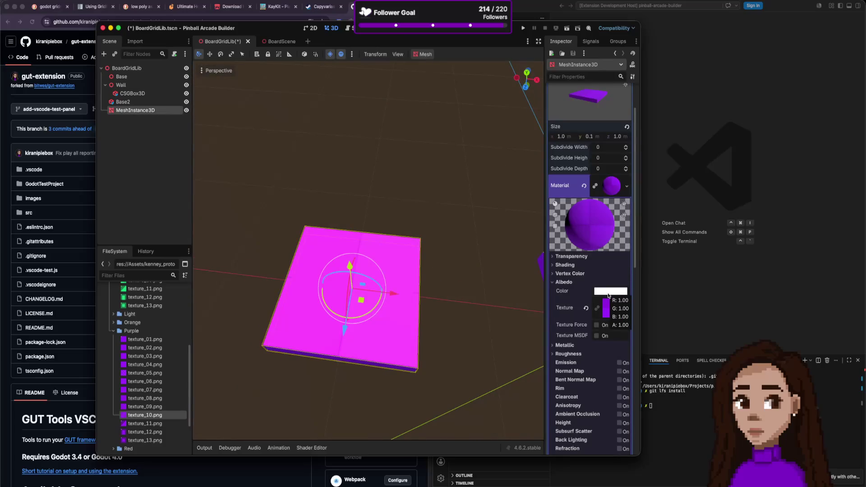
pyautogui.scroll(-5, 478, 288)
pyautogui.scroll(5, 478, 288)
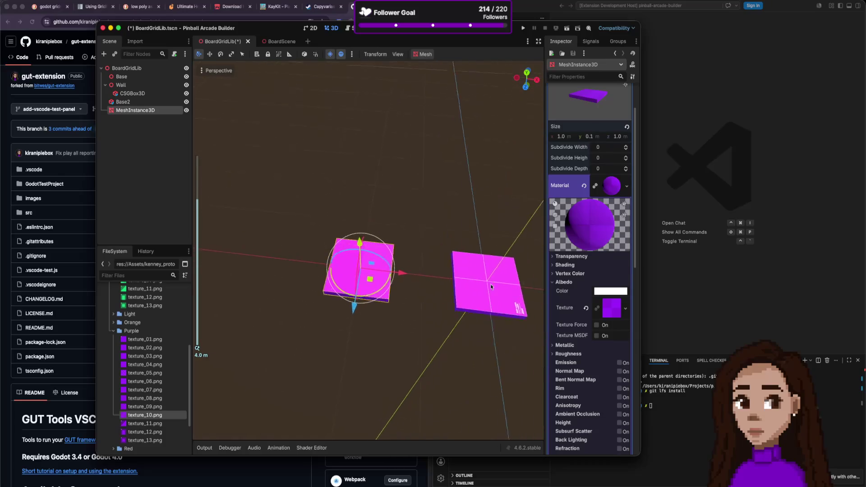
pyautogui.scroll(3, 562, 228)
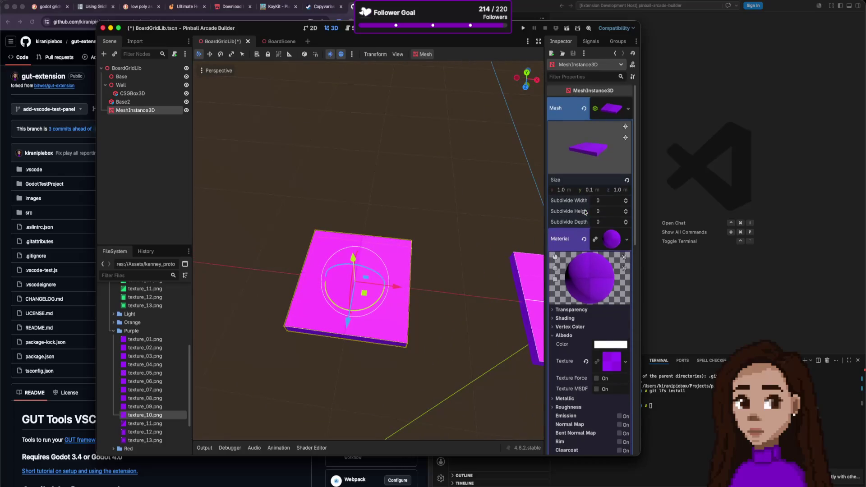
pyautogui.scroll(-5, 592, 218)
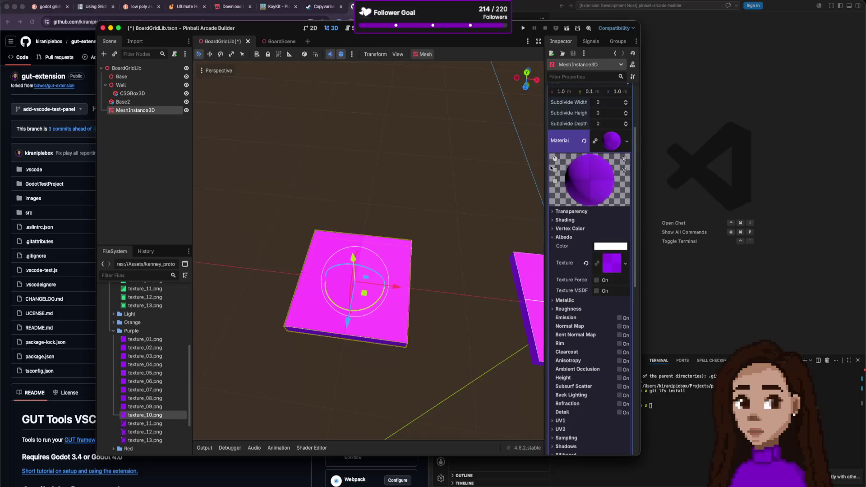
pyautogui.scroll(-1, 511, 248)
pyautogui.click(420, 277)
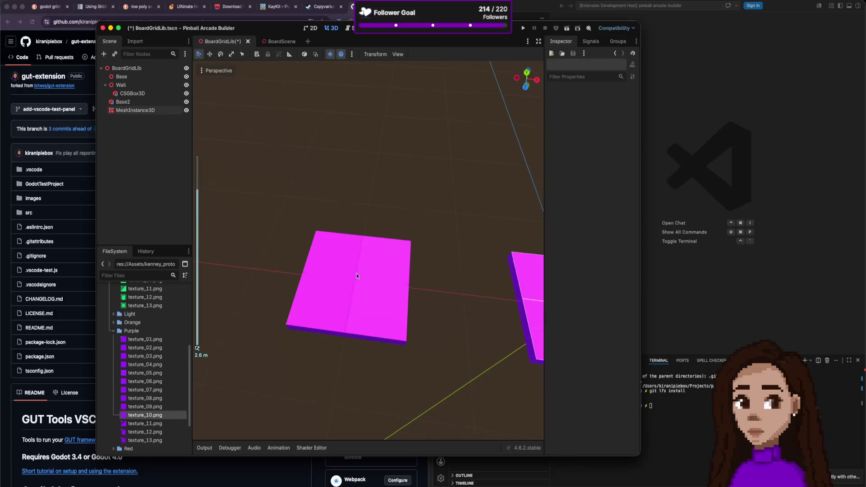
pyautogui.click(399, 303)
# - Check the slab's material options unchanged, then open Create New Node under MeshInstance3D
pyautogui.scroll(-3, 479, 248)
pyautogui.scroll(-3, 479, 248)
pyautogui.click(627, 137)
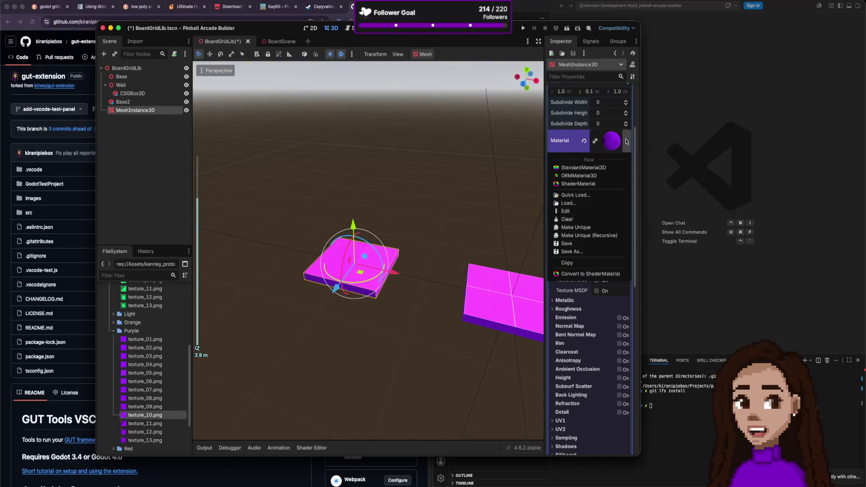
pyautogui.click(459, 183)
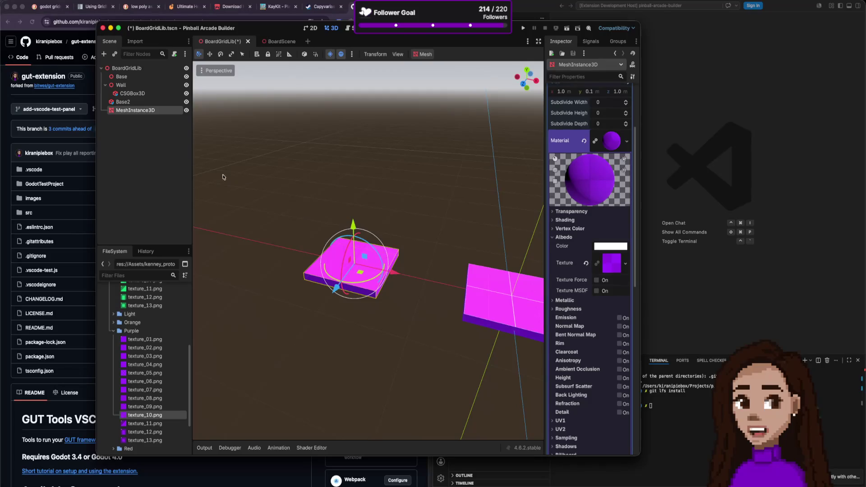
pyautogui.press('super+a')
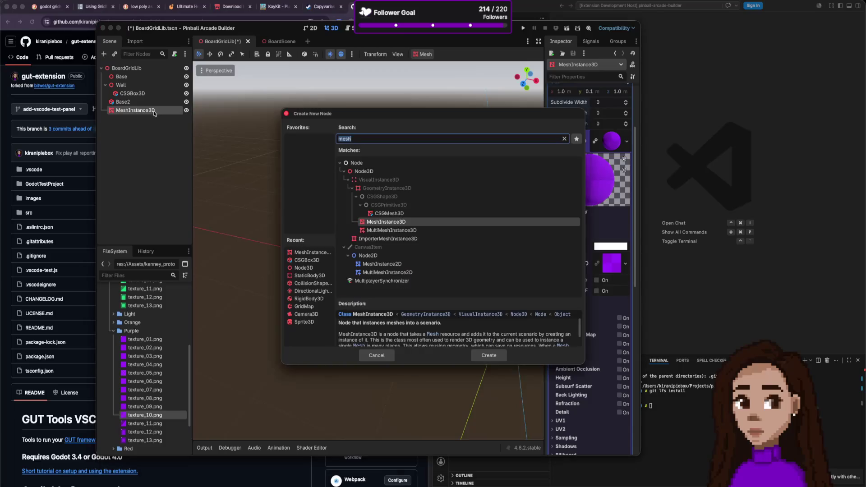
# - Add a StaticBody3D under MeshInstance3D and a CollisionShape3D under it
pyautogui.write('sta')
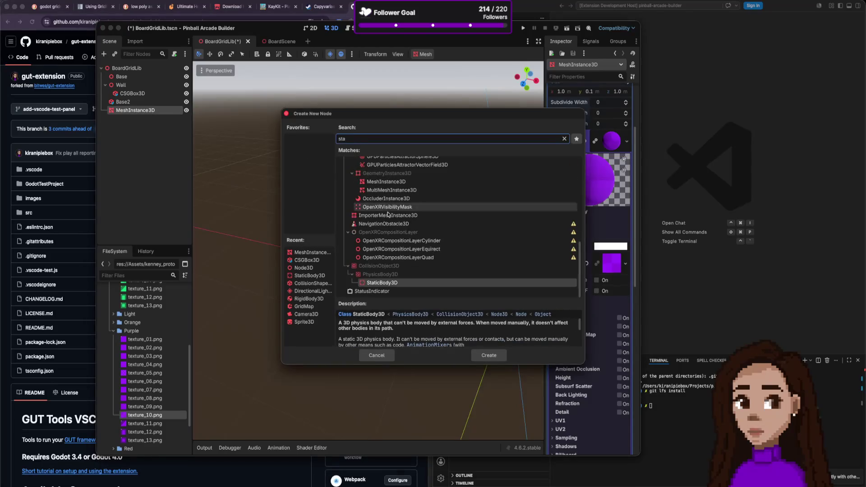
pyautogui.click(396, 282)
pyautogui.click(488, 356)
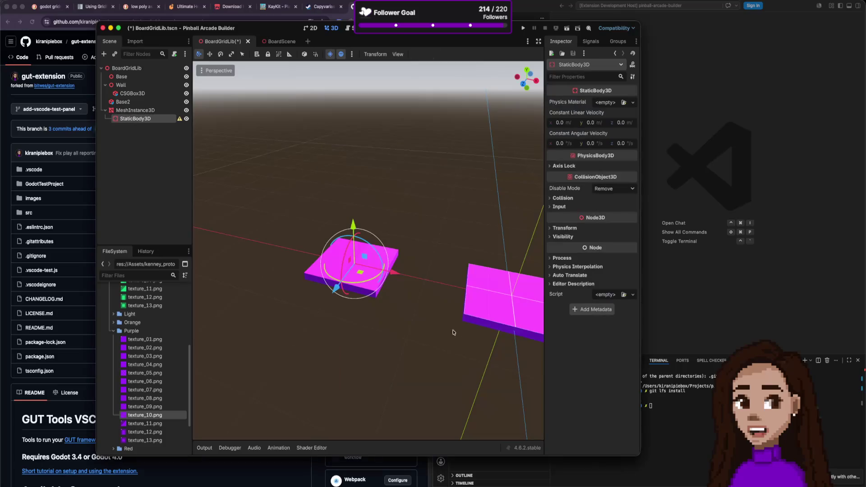
pyautogui.press('super+a')
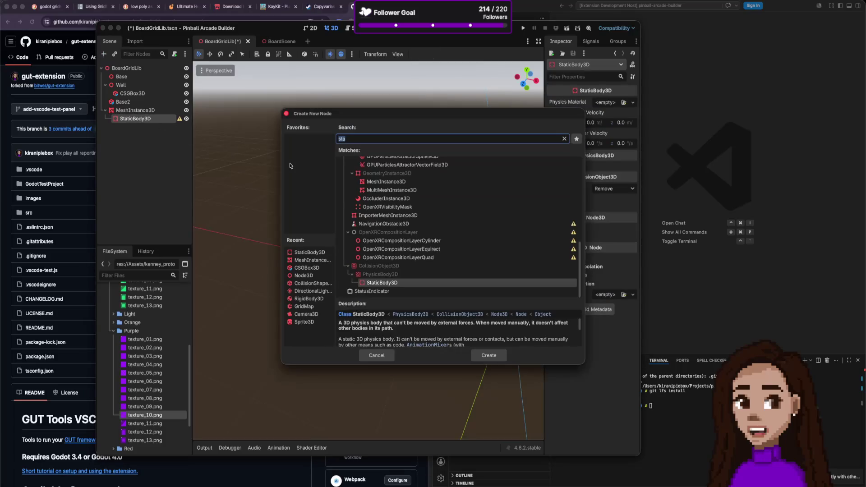
pyautogui.write('coll')
pyautogui.click(474, 355)
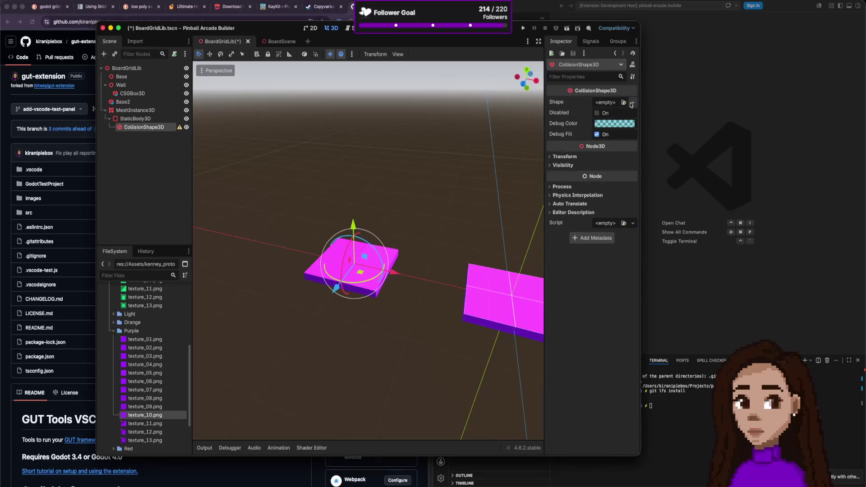
# - Give the CollisionShape3D a new BoxShape3D with Size Y of 0.1 m
pyautogui.click(631, 105)
pyautogui.click(586, 142)
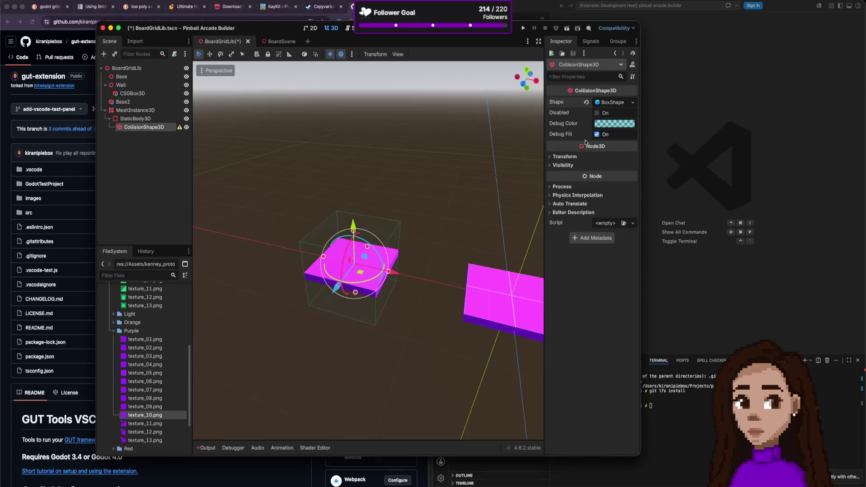
pyautogui.click(612, 104)
pyautogui.click(594, 123)
pyautogui.write('1')
pyautogui.press('Return')
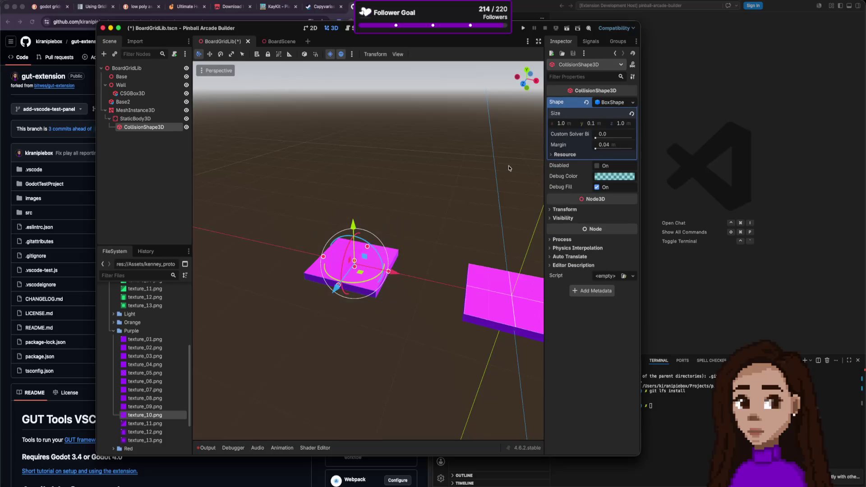
pyautogui.click(519, 176)
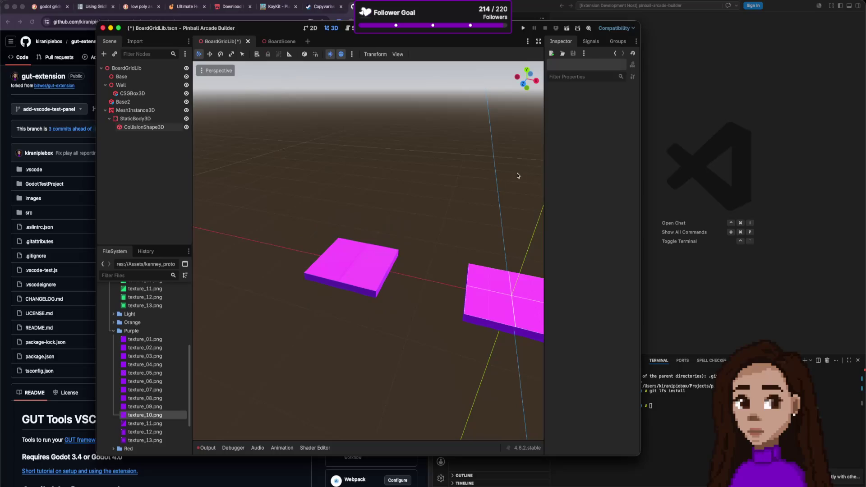
# - Rename the new MeshInstance3D tile to Base3 and save the scene
pyautogui.click(163, 128)
pyautogui.click(400, 238)
pyautogui.click(138, 112)
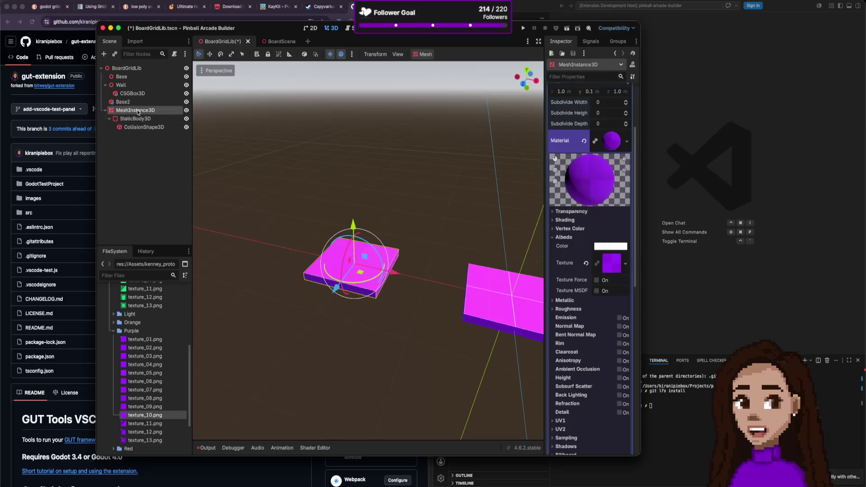
pyautogui.click(122, 77)
pyautogui.click(134, 111)
pyautogui.doubleClick(135, 110)
pyautogui.write('Base3')
pyautogui.press('Return')
pyautogui.press('super+s')
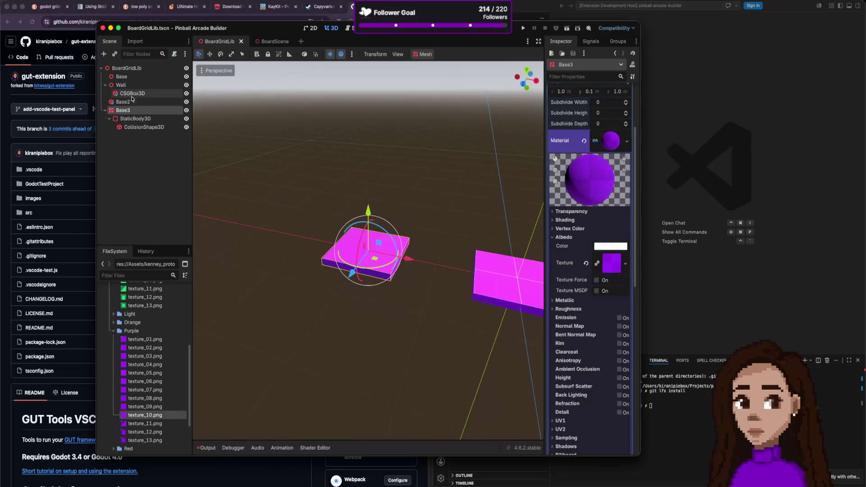
# - Rename the original Base tile to Base1 and Base3 to Base, then save
pyautogui.click(130, 77)
pyautogui.write('1')
pyautogui.press('Return')
pyautogui.doubleClick(130, 111)
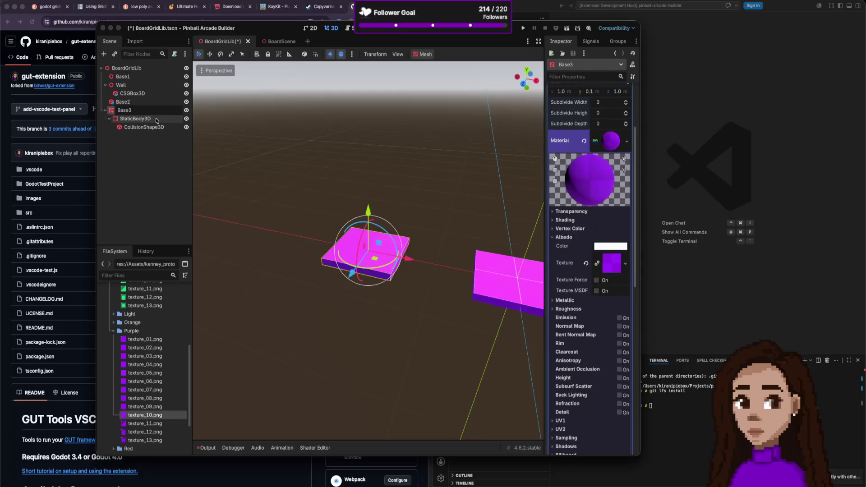
pyautogui.press('BackSpace')
pyautogui.press('Return')
pyautogui.press('super+s')
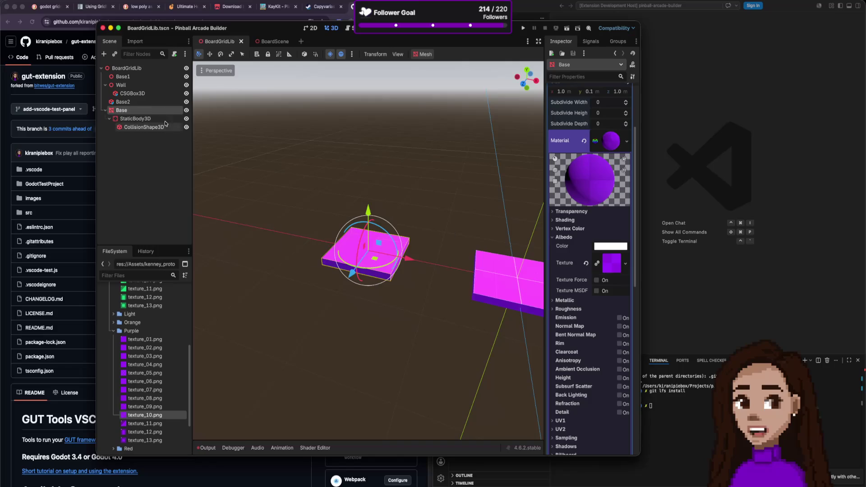
# - Select the BoardGridLib root node and start exporting the scene as a MeshLibrary
pyautogui.click(146, 173)
pyautogui.click(127, 68)
pyautogui.click(45, 1)
pyautogui.moveTo(68, 1)
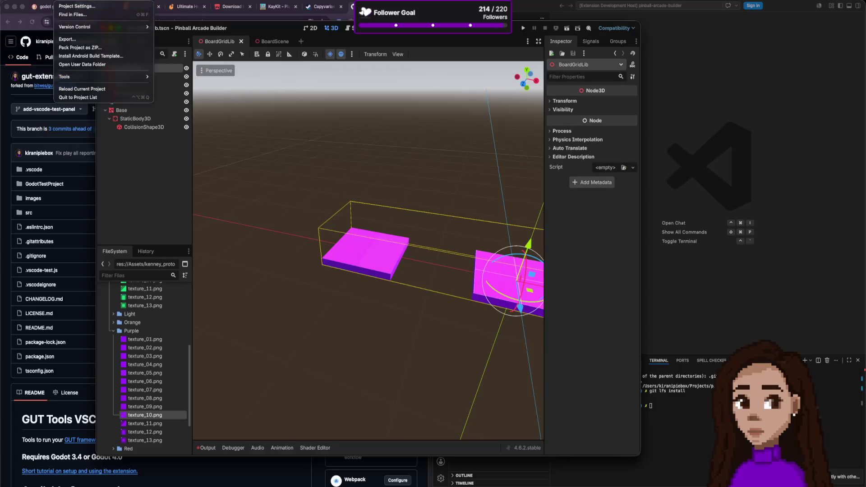
pyautogui.moveTo(91, 110)
pyautogui.click(130, 111)
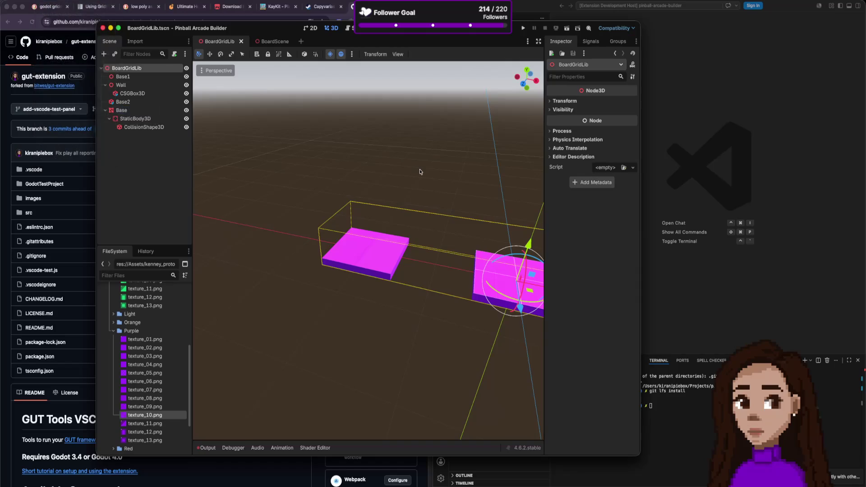
# - Overwrite Board/BoardGridLib.tres with Apply MeshInstance Transforms enabled, then switch to BoardScene
pyautogui.doubleClick(365, 167)
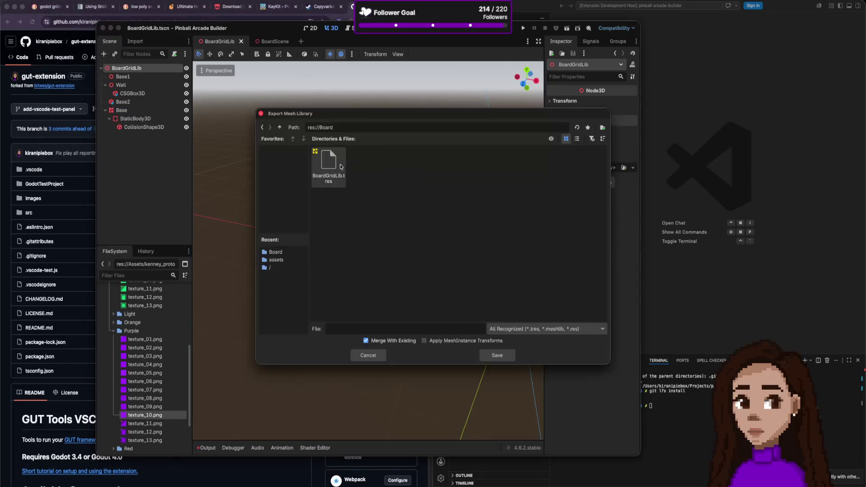
pyautogui.doubleClick(328, 168)
pyautogui.click(403, 254)
pyautogui.click(424, 340)
pyautogui.click(497, 355)
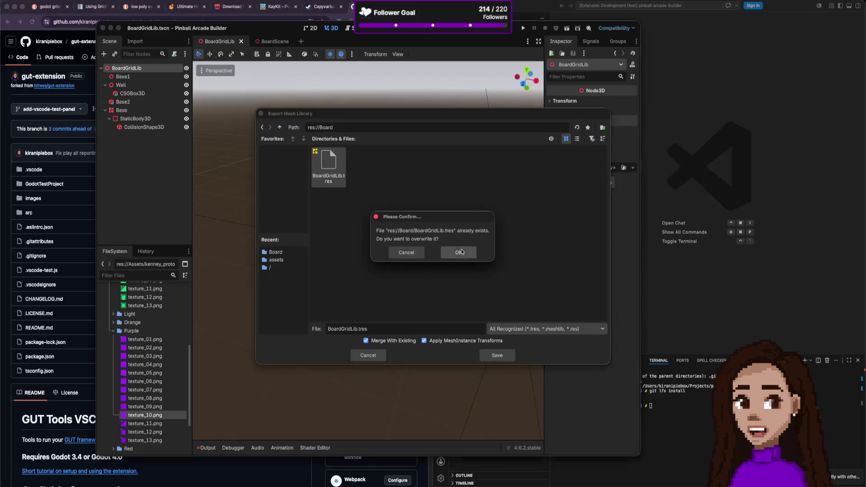
pyautogui.click(458, 252)
pyautogui.click(271, 41)
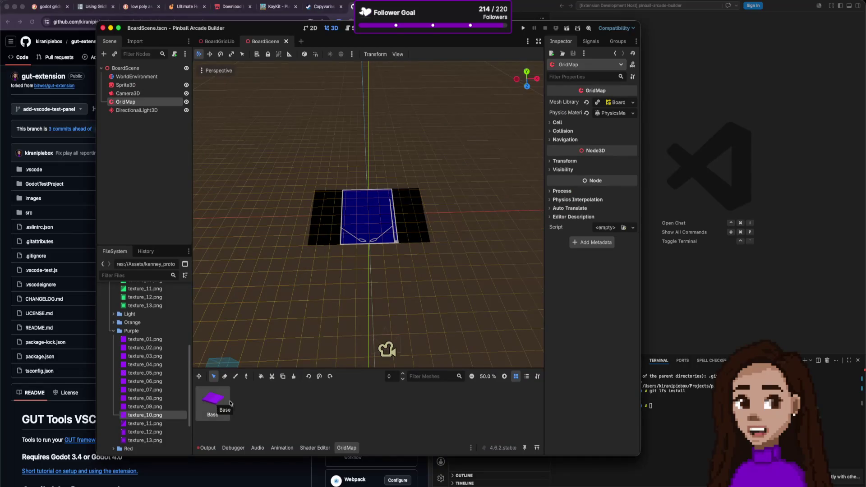
# - Back in BoardGridLib, duplicate the Base tile as Base3 and shift it left along X
pyautogui.click(219, 41)
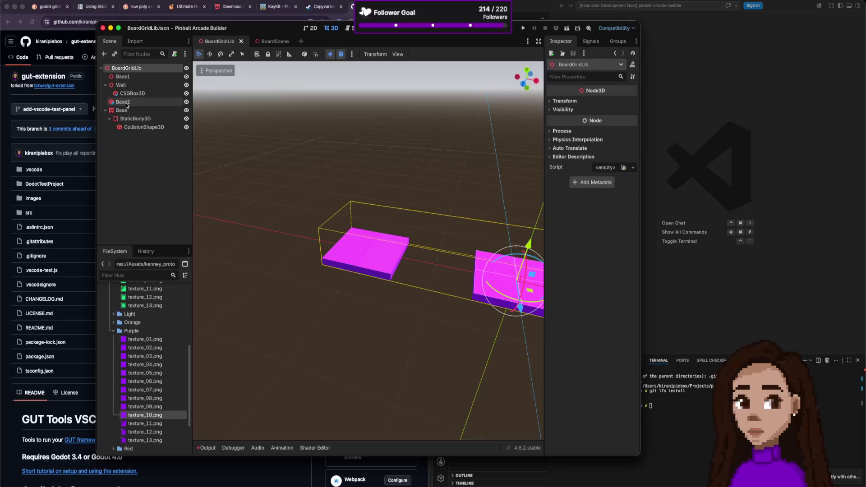
pyautogui.click(124, 142)
pyautogui.rightClick(137, 154)
pyautogui.click(144, 159)
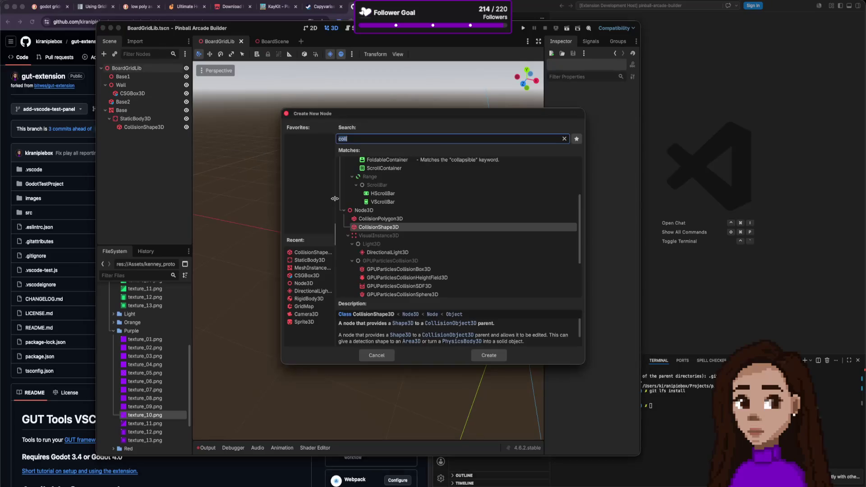
pyautogui.write('mesh')
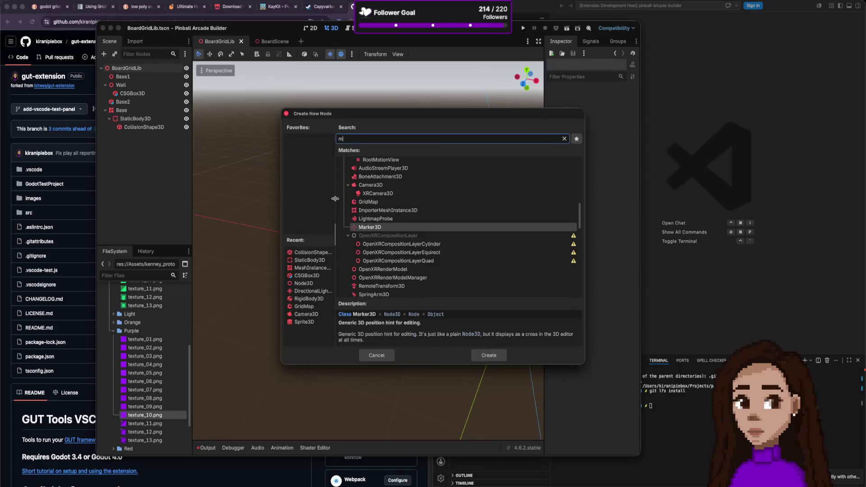
pyautogui.press('Escape')
pyautogui.click(372, 250)
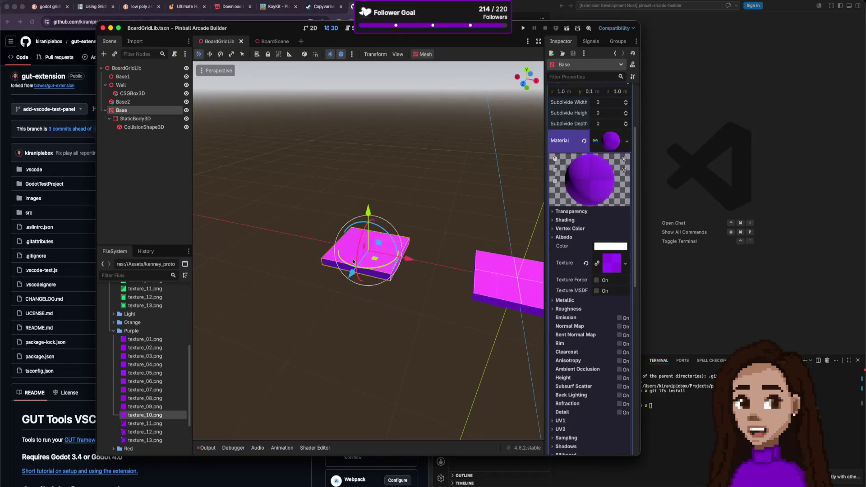
pyautogui.hotkey('ctrl', 'd')
pyautogui.moveTo(403, 262); pyautogui.dragTo(321, 246)
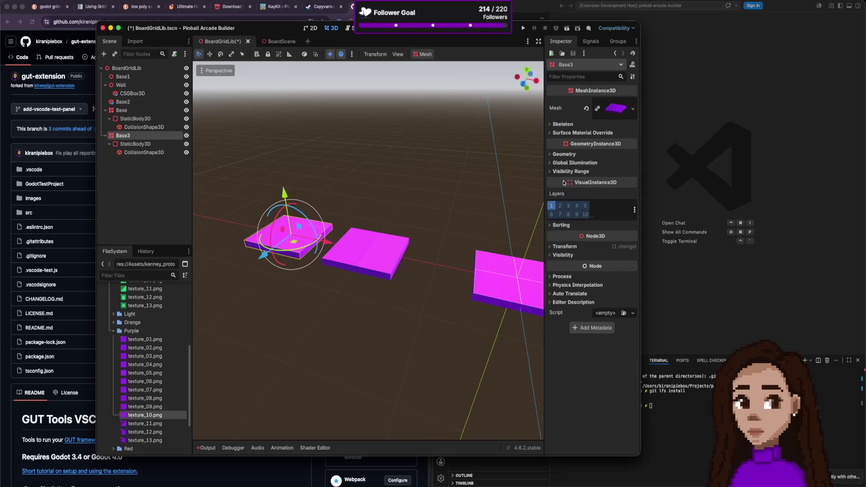
# - Replace Base3's existing mesh with a new BoxMesh
pyautogui.click(615, 109)
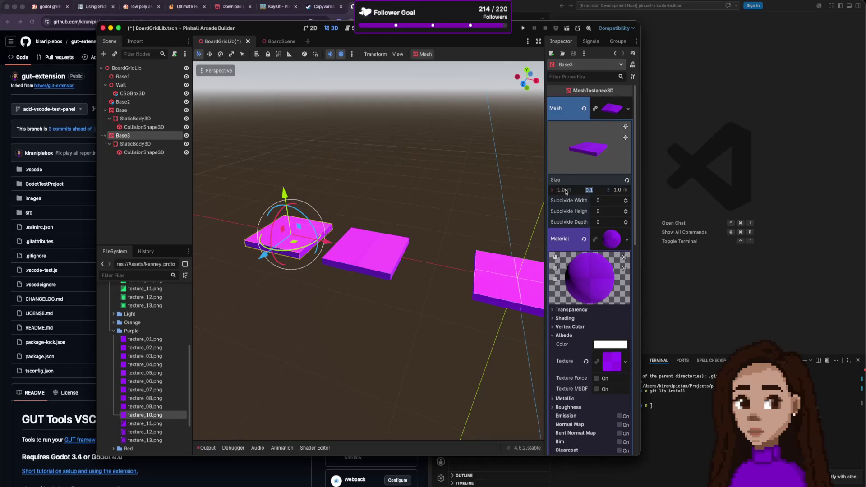
pyautogui.write('1')
pyautogui.press('Return')
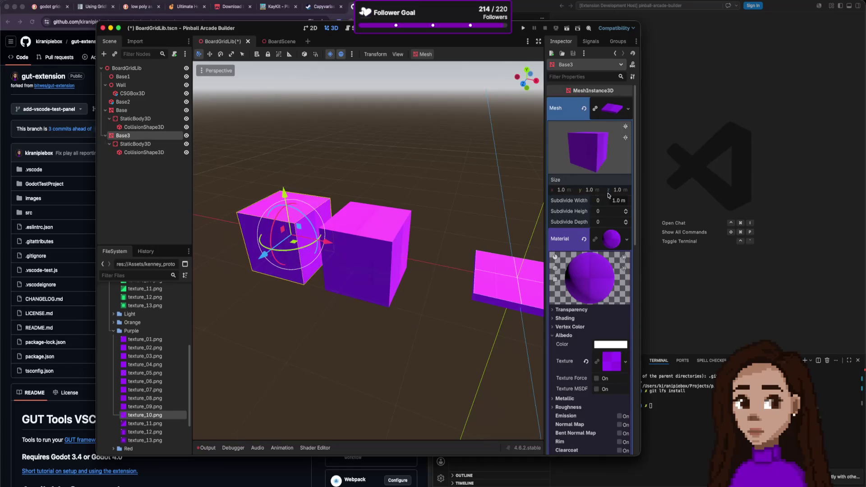
pyautogui.press('super+z')
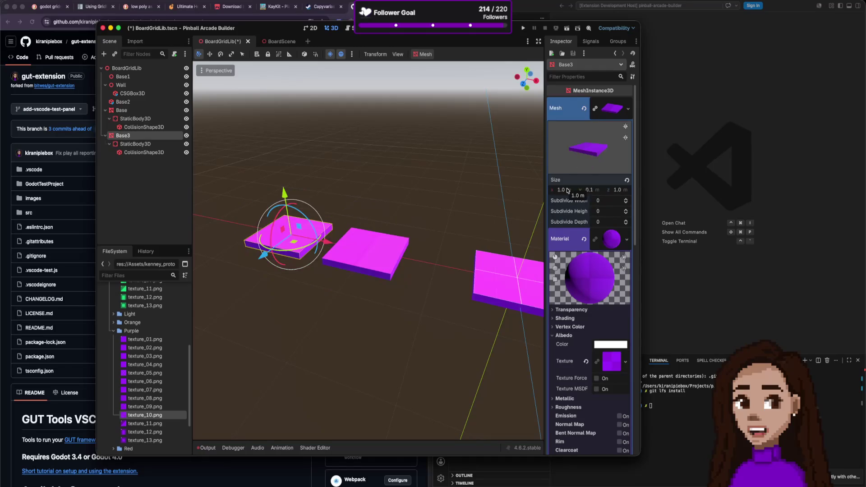
pyautogui.click(583, 109)
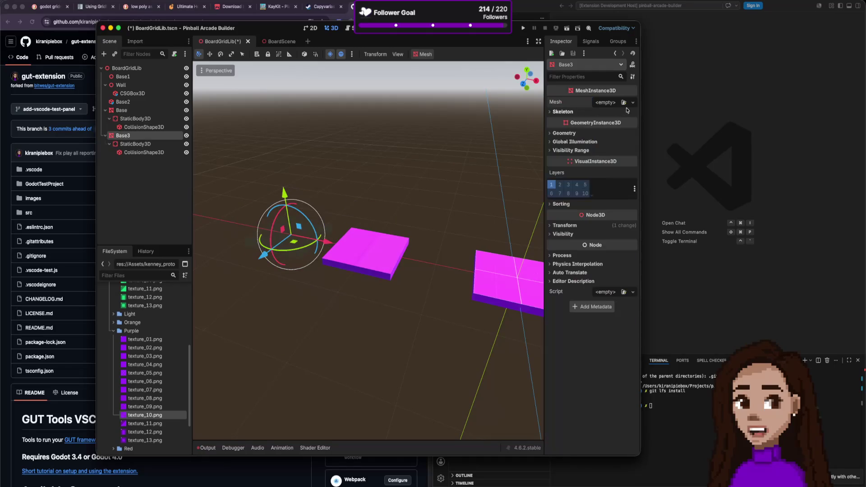
pyautogui.click(631, 103)
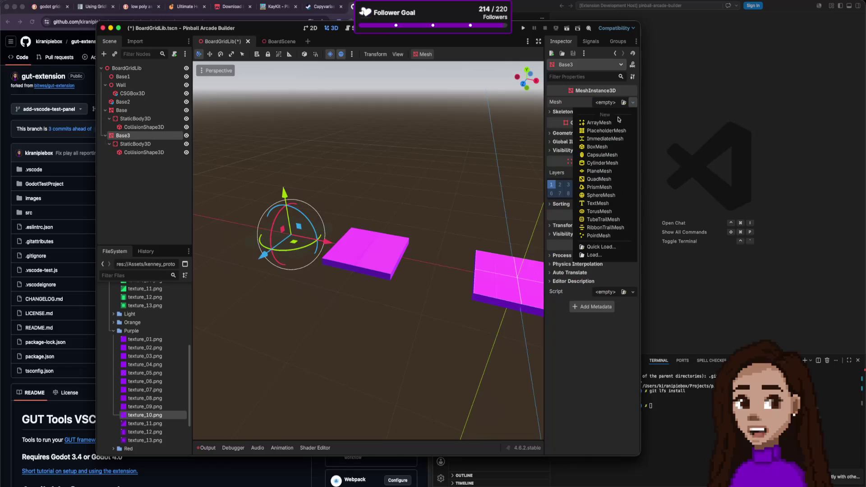
pyautogui.click(614, 150)
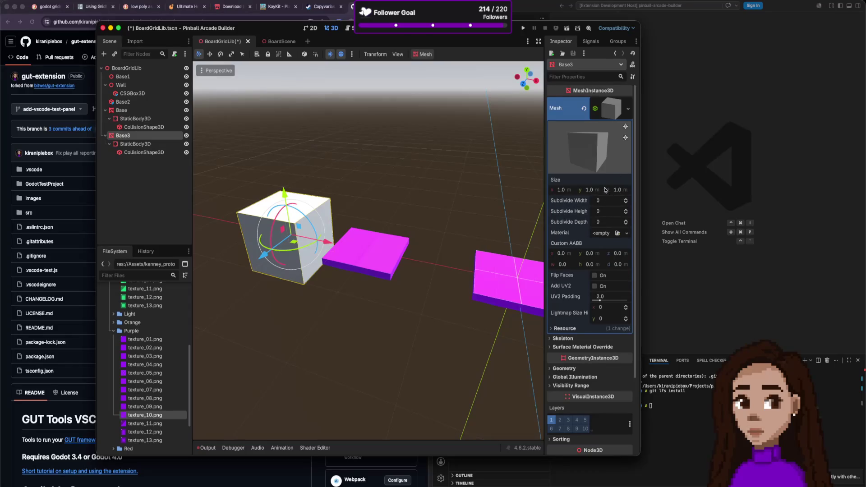
# - Set the box size to x 0.1 and y 0.5, forming a thin wall slab
pyautogui.click(589, 190)
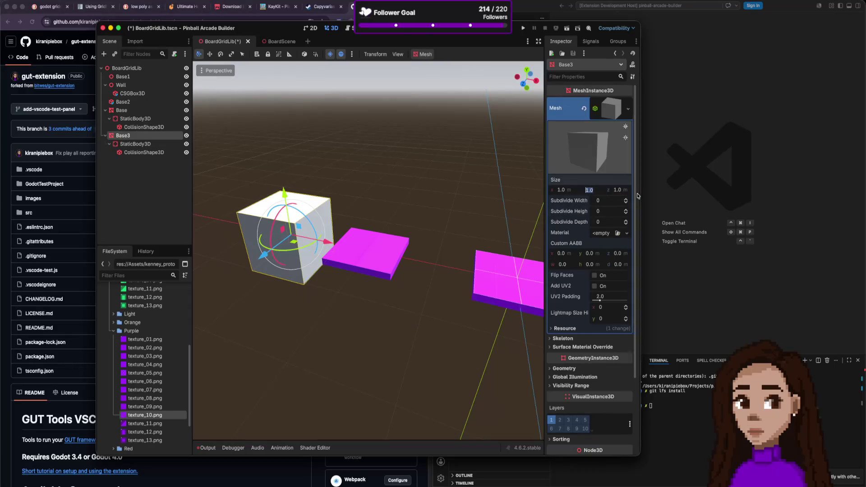
pyautogui.click(563, 191)
pyautogui.write('.1')
pyautogui.press('Return')
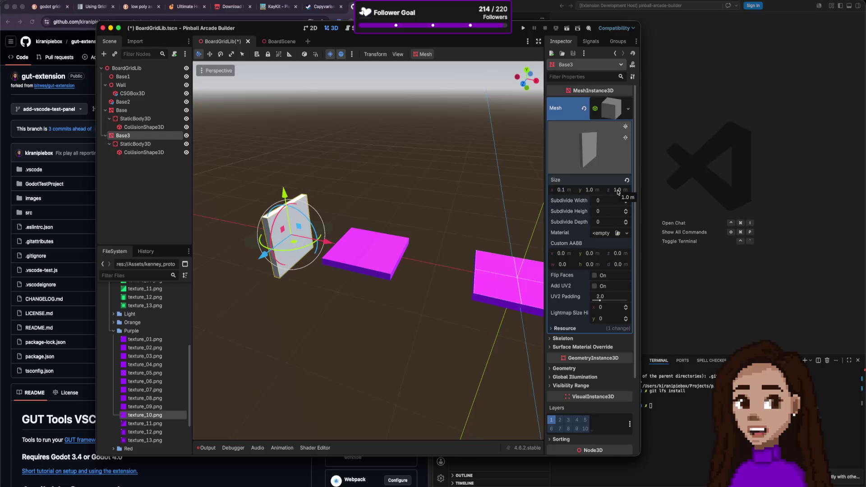
pyautogui.click(599, 190)
pyautogui.write('0.5')
pyautogui.press('Return')
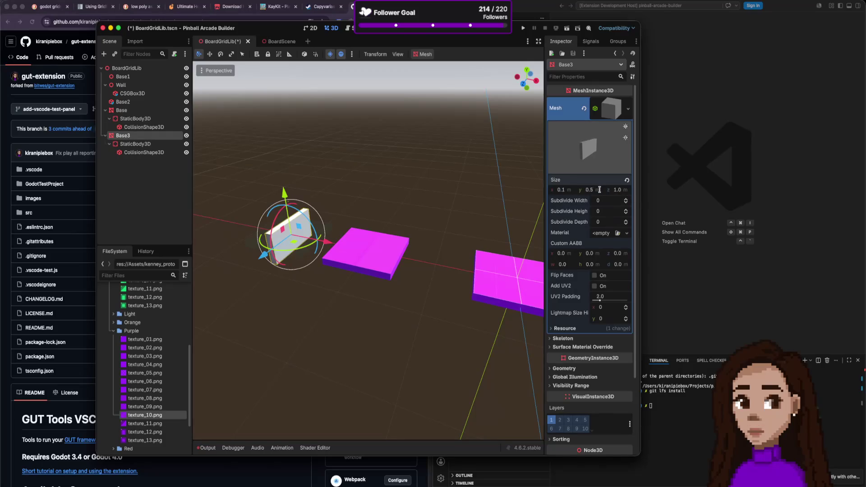
pyautogui.scroll(1, 361, 271)
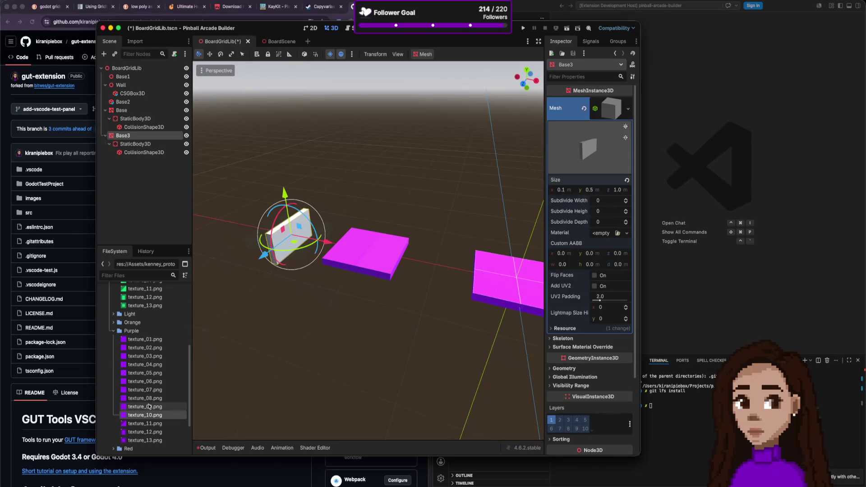
pyautogui.moveTo(149, 415)
pyautogui.mouseDown()
pyautogui.moveTo(515, 287)
pyautogui.moveTo(596, 233)
pyautogui.moveTo(234, 384)
pyautogui.moveTo(135, 408)
pyautogui.moveTo(148, 415)
pyautogui.mouseUp()
pyautogui.click(626, 233)
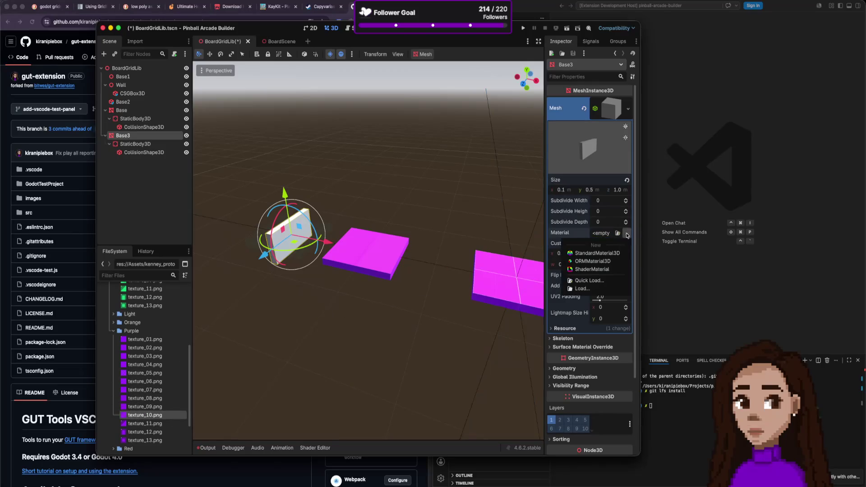
# - Assign texture_10.png as the wall slab's BoxMesh material
pyautogui.click(149, 381)
pyautogui.moveTo(145, 415)
pyautogui.mouseDown()
pyautogui.moveTo(594, 258)
pyautogui.moveTo(602, 234)
pyautogui.mouseUp()
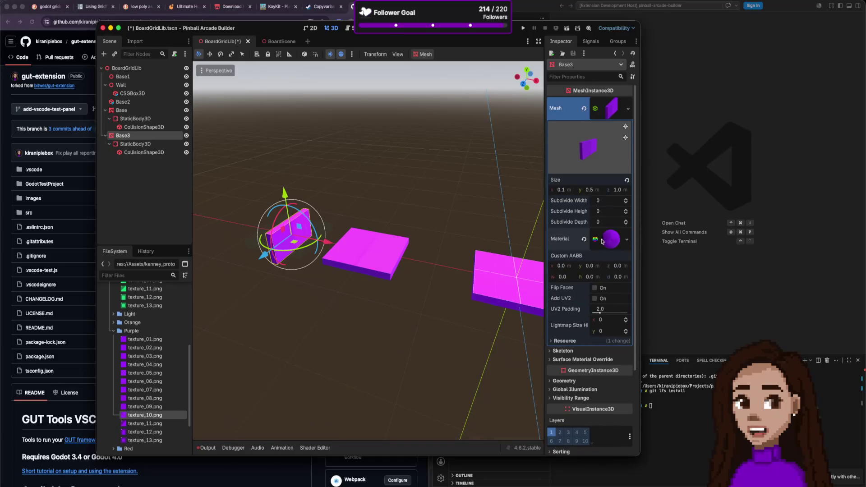
pyautogui.click(627, 243)
pyautogui.click(536, 264)
# - Clear the Base tile's material and reapply texture_10.png to it
pyautogui.click(369, 254)
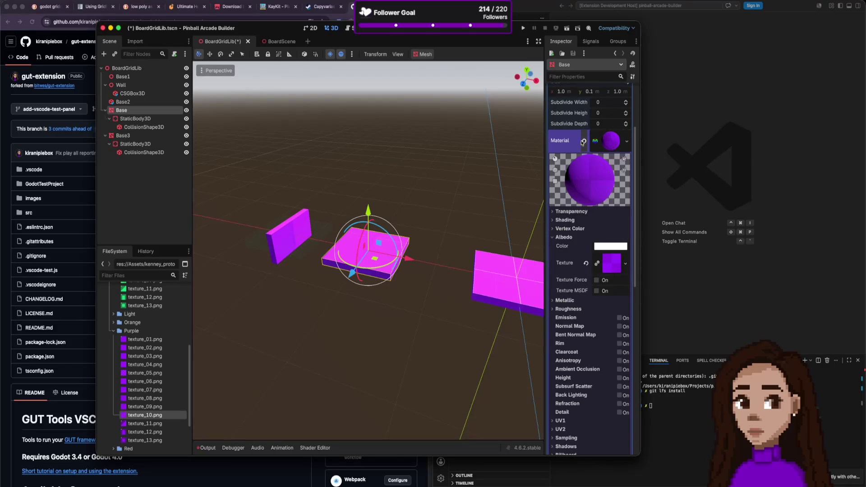
pyautogui.click(583, 141)
pyautogui.moveTo(144, 419)
pyautogui.mouseDown()
pyautogui.moveTo(470, 291)
pyautogui.moveTo(605, 153)
pyautogui.mouseUp()
pyautogui.click(417, 268)
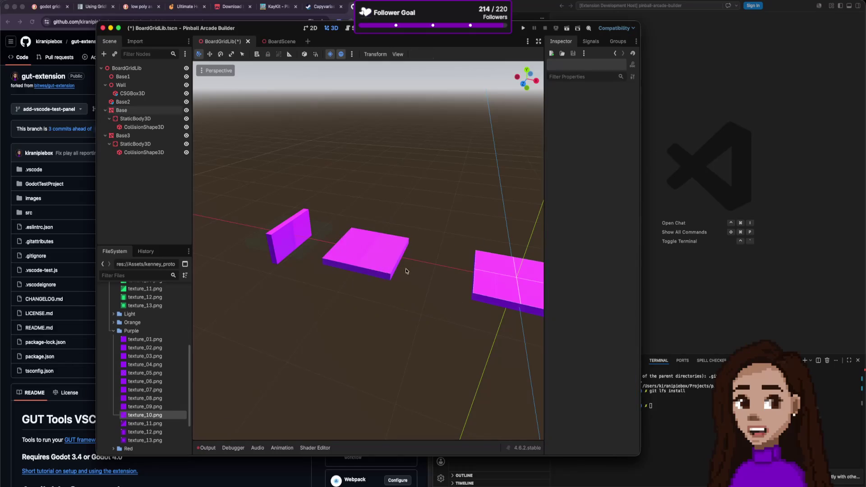
pyautogui.scroll(5, 436, 275)
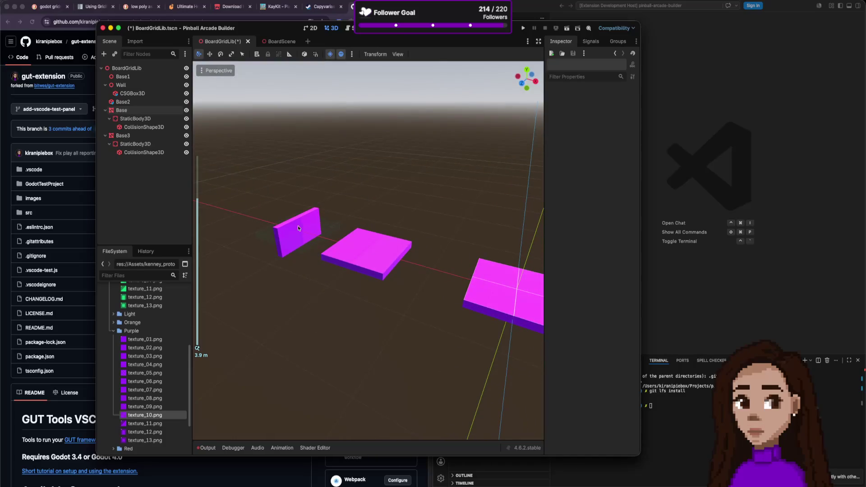
# - Give Base3's CollisionShape3D a new BoxShape3D sized 0.1 × 0.5 × 1.0 m
pyautogui.click(128, 85)
pyautogui.click(145, 152)
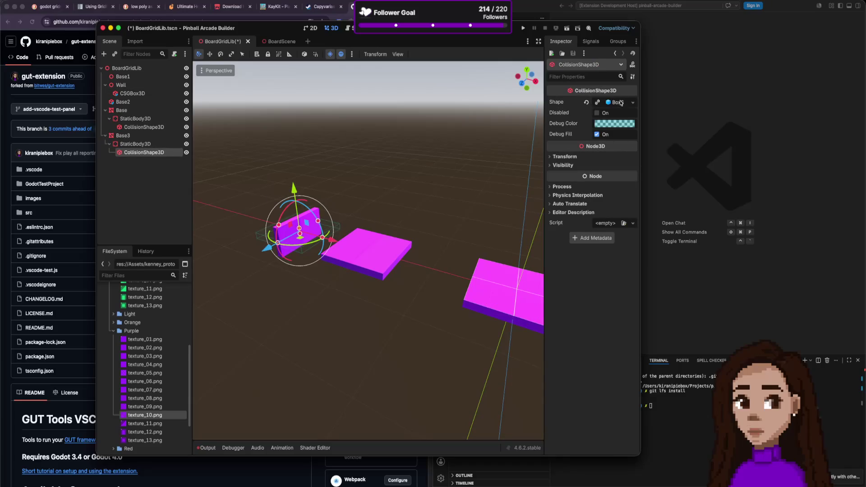
pyautogui.click(586, 103)
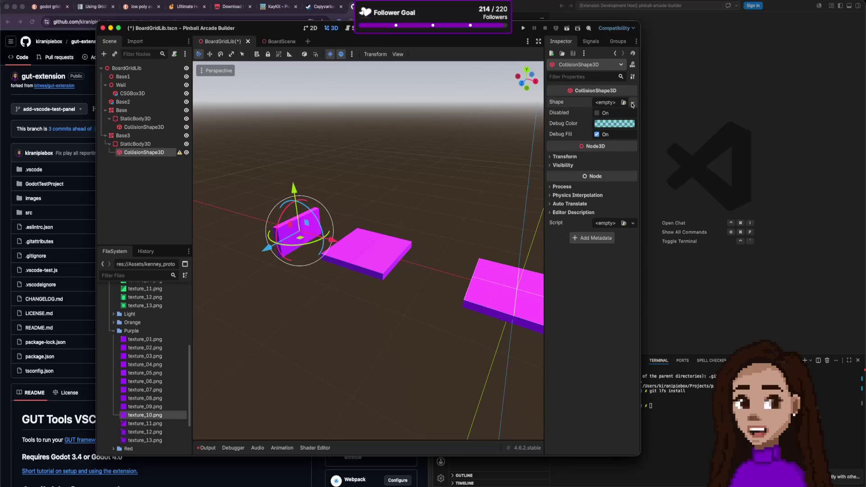
pyautogui.click(631, 104)
pyautogui.click(598, 138)
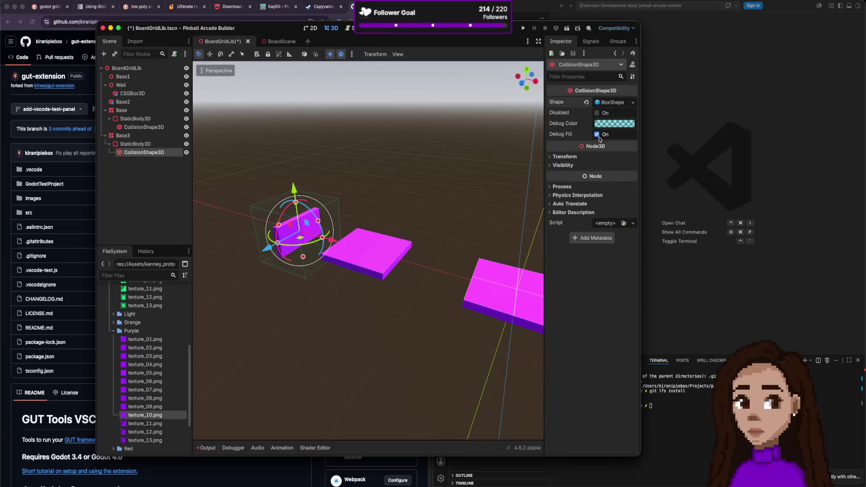
pyautogui.click(612, 103)
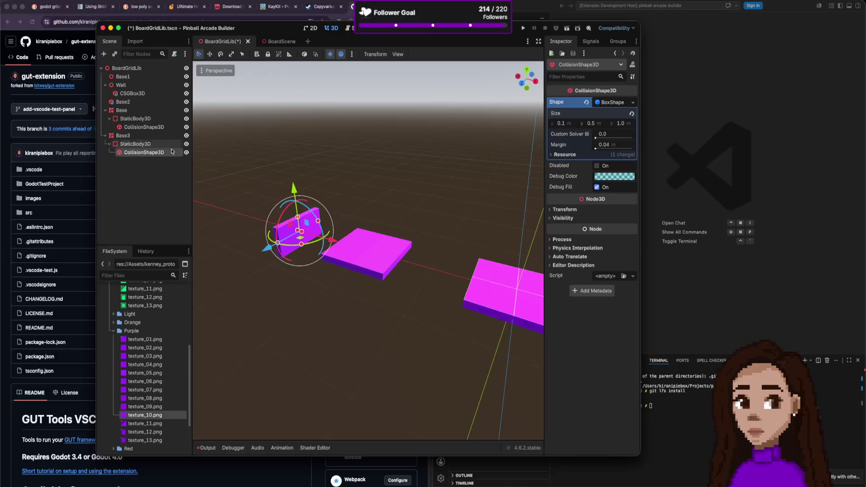
pyautogui.keyDown('super'); pyautogui.click(155, 153); pyautogui.keyUp('super')
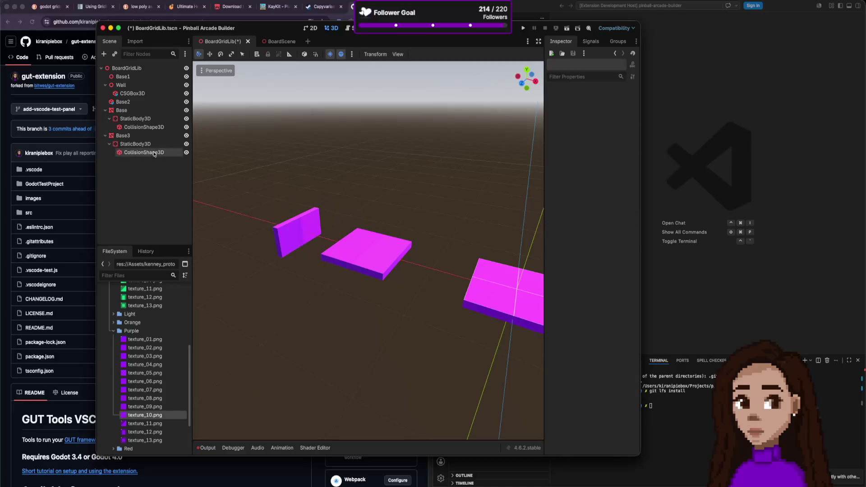
# - Delete the old Base1, Wall and Base2 nodes
pyautogui.click(135, 103)
pyautogui.keyDown('shift'); pyautogui.click(134, 78); pyautogui.keyUp('shift')
pyautogui.rightClick(135, 78)
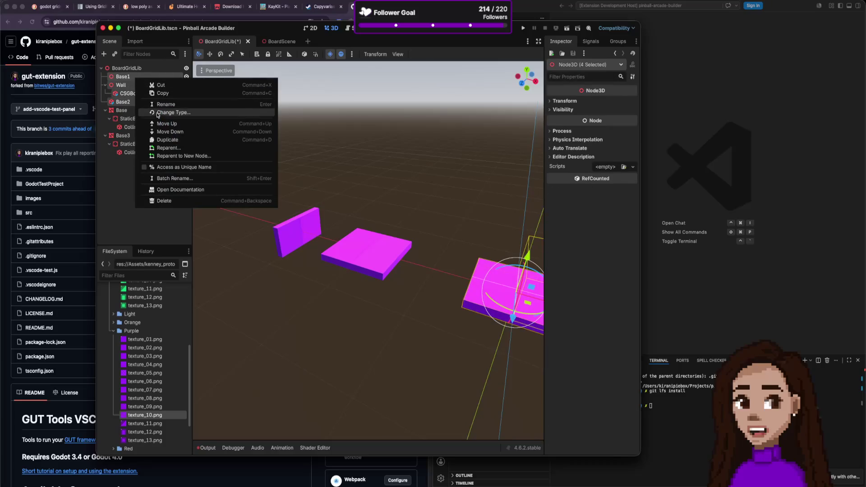
pyautogui.click(168, 201)
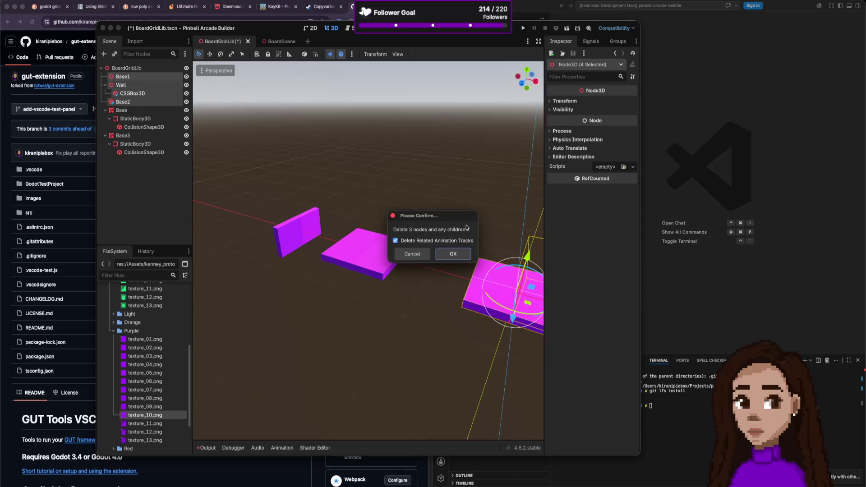
pyautogui.click(450, 253)
# - Rename Base3 to Wall and save the BoardGridLib scene
pyautogui.doubleClick(128, 101)
pyautogui.write('wa')
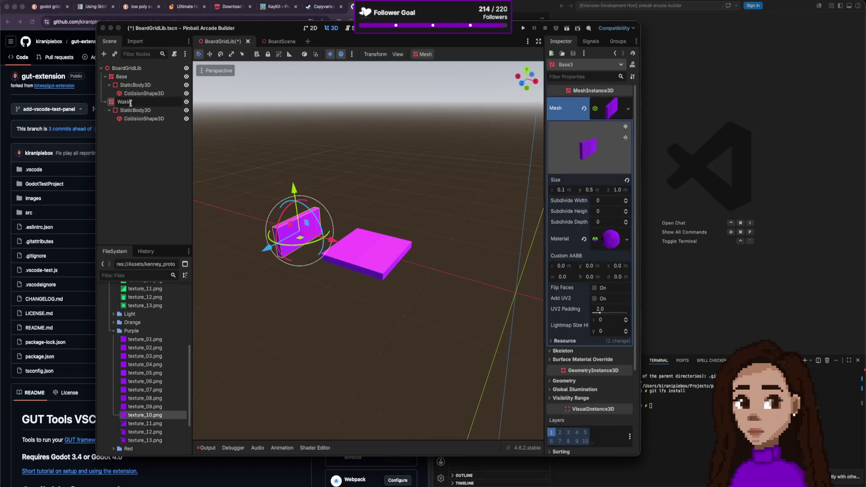
pyautogui.press('Return')
pyautogui.click(169, 149)
pyautogui.hotkey('ctrl', 's')
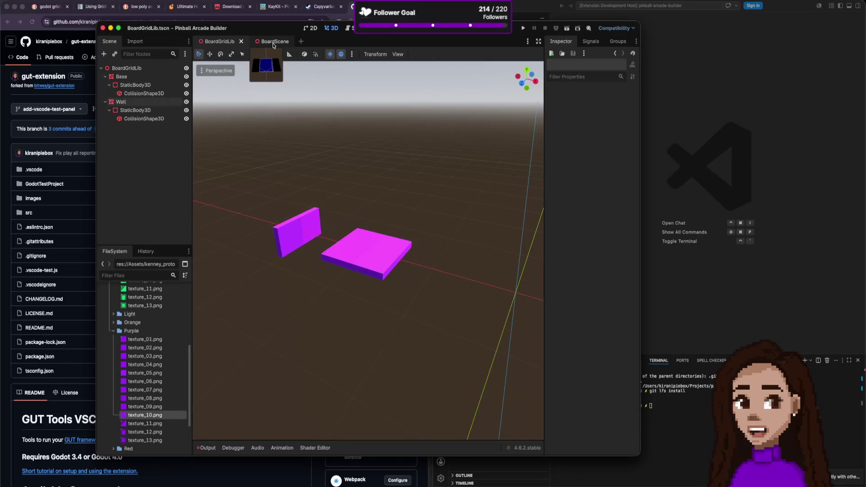
# - In BoardScene, paint purple Base tiles near the bottom centre of the board's GridMap
pyautogui.click(273, 42)
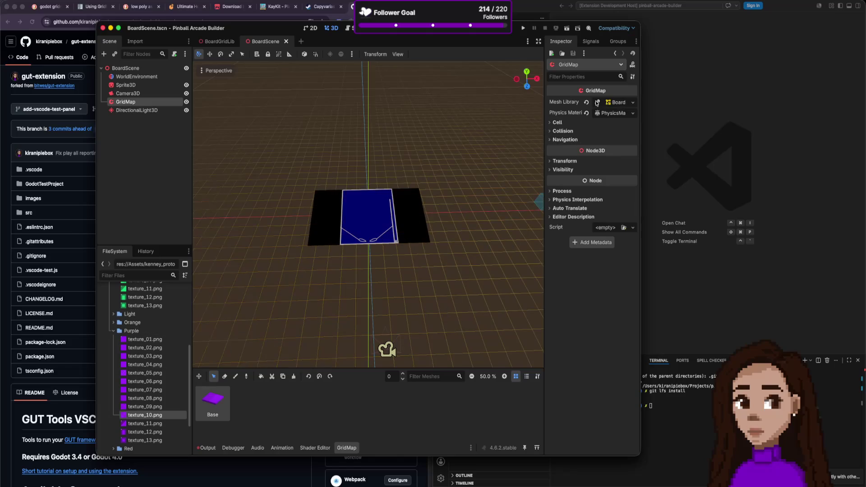
pyautogui.click(631, 103)
pyautogui.click(631, 103)
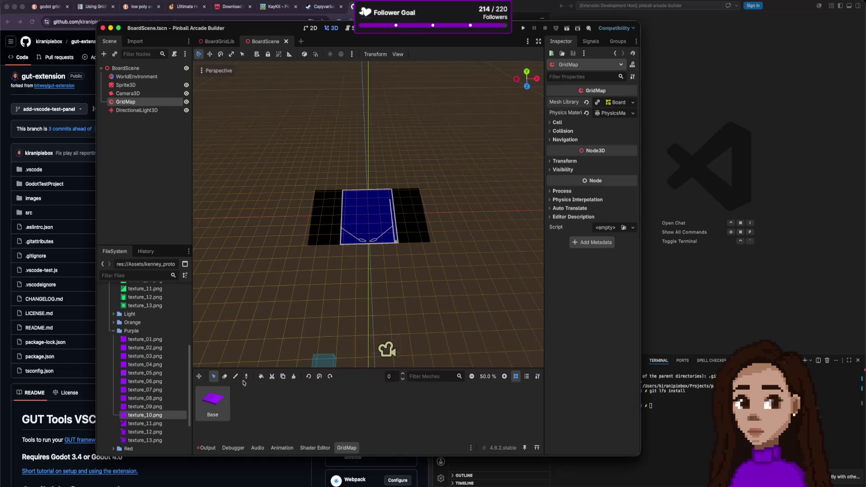
pyautogui.click(361, 255)
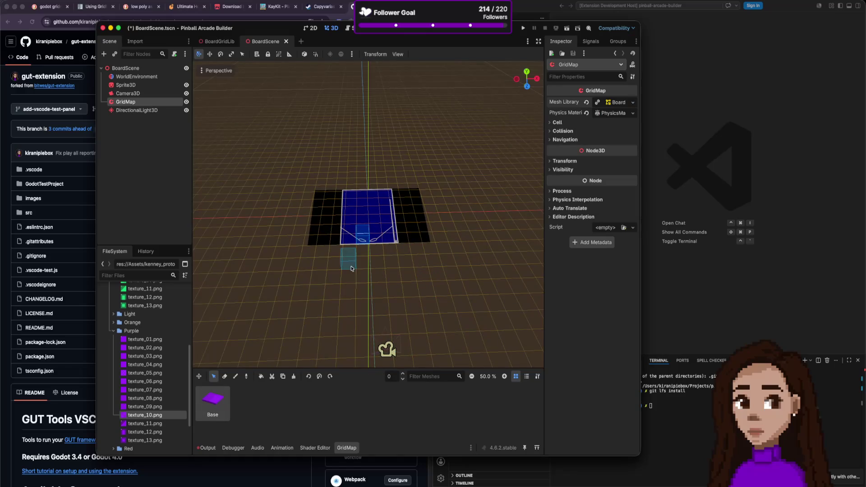
pyautogui.press('e')
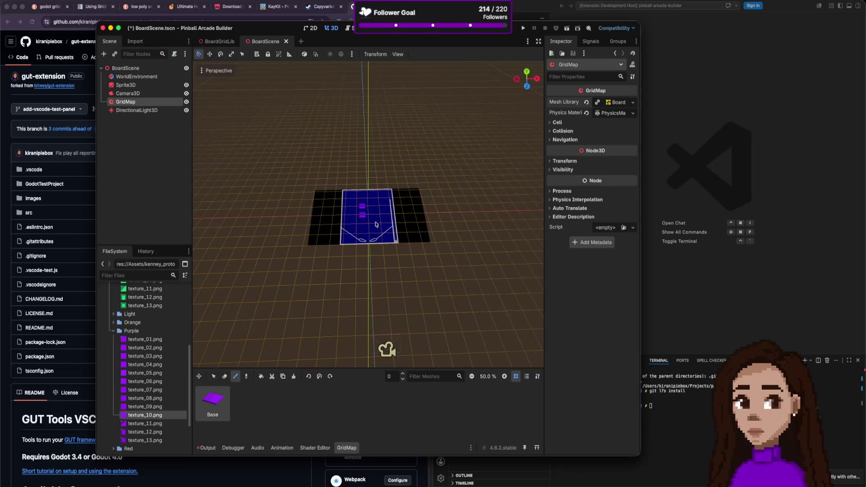
pyautogui.scroll(-5, 392, 220)
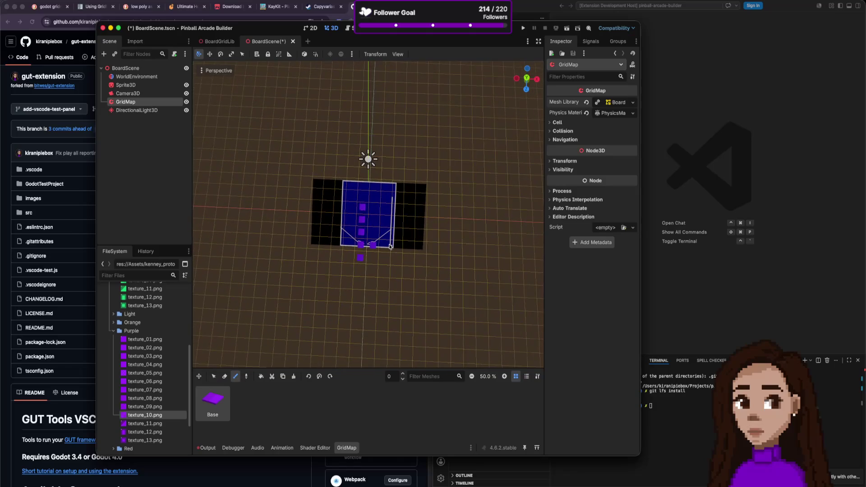
pyautogui.scroll(10, 412, 229)
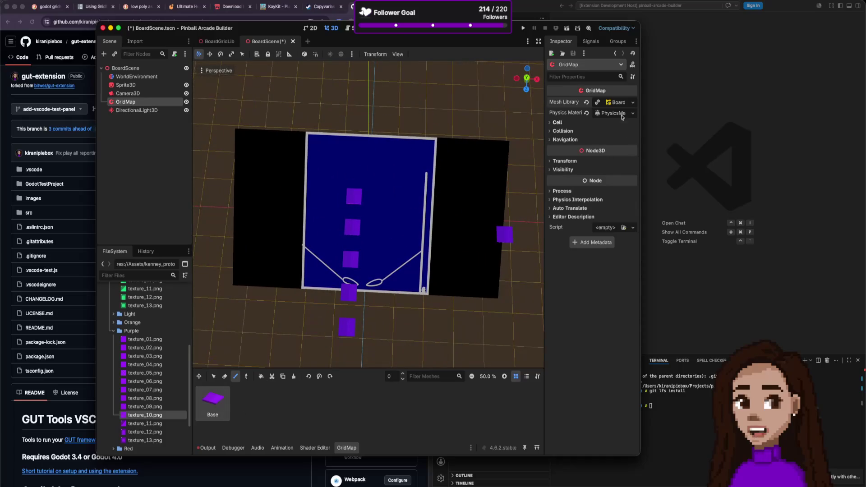
# - Set the GridMap cell size to 1 × 1 × 1
pyautogui.click(570, 122)
pyautogui.click(577, 146)
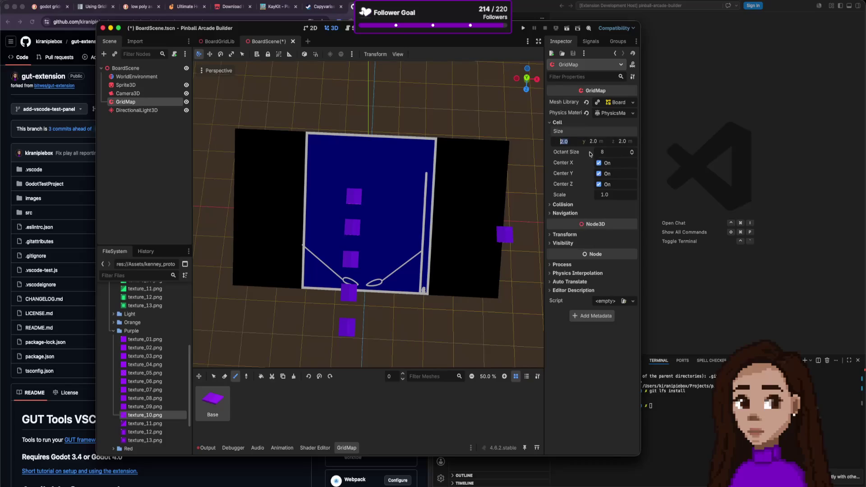
pyautogui.write('1')
pyautogui.press('Tab')
pyautogui.write('1')
pyautogui.press('Tab')
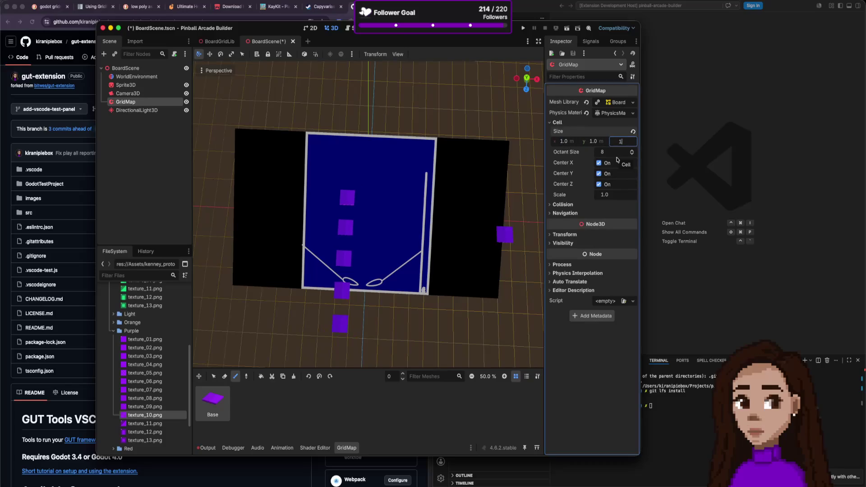
pyautogui.press('Tab')
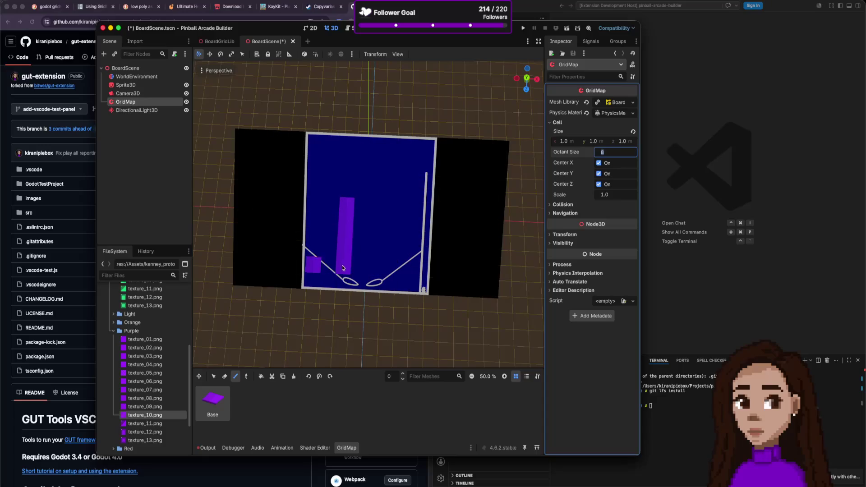
# - Paint a block of test tiles on the board, then erase them all
pyautogui.click(384, 218)
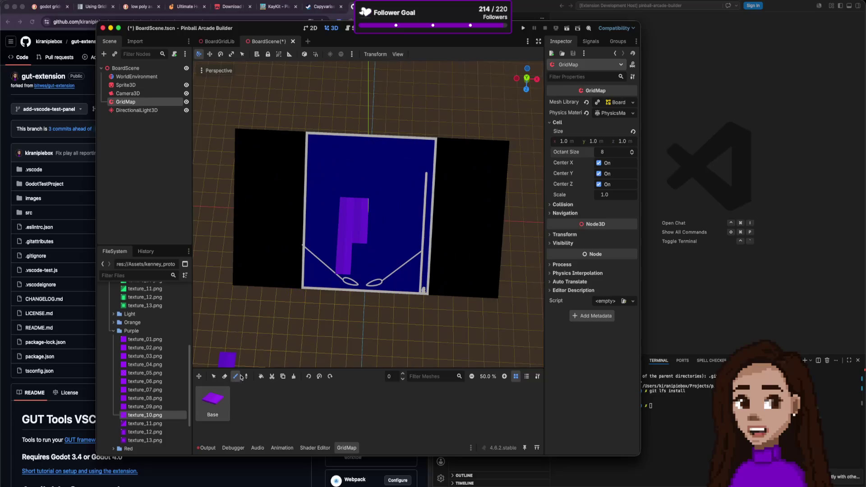
pyautogui.moveTo(368, 252); pyautogui.dragTo(360, 274)
pyautogui.click(339, 209)
pyautogui.moveTo(354, 219)
pyautogui.mouseDown()
pyautogui.moveTo(332, 206)
pyautogui.moveTo(343, 209)
pyautogui.moveTo(323, 233)
pyautogui.moveTo(271, 244)
pyautogui.mouseUp()
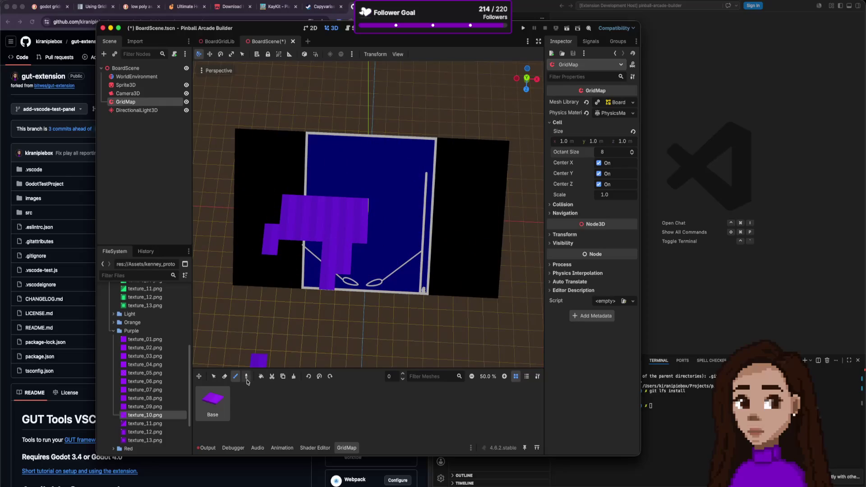
pyautogui.click(225, 376)
pyautogui.click(289, 218)
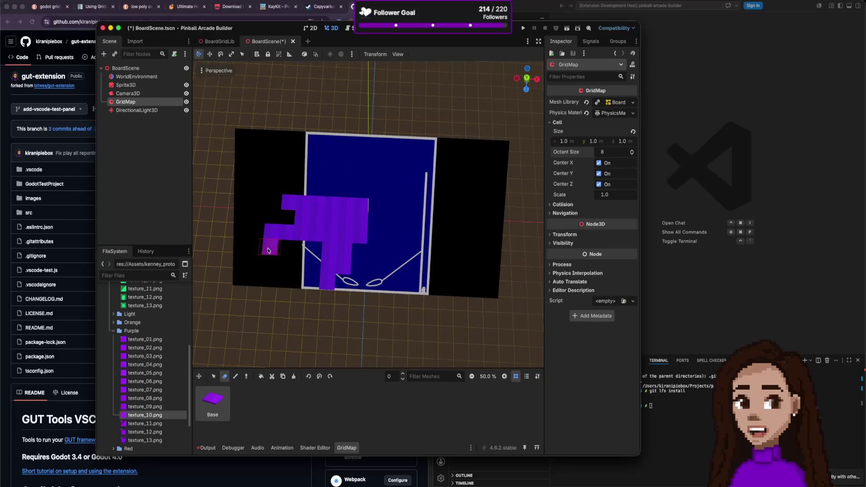
pyautogui.moveTo(308, 219)
pyautogui.mouseDown()
pyautogui.moveTo(353, 212)
pyautogui.moveTo(293, 225)
pyautogui.moveTo(276, 257)
pyautogui.moveTo(252, 275)
pyautogui.mouseUp()
pyautogui.click(355, 215)
pyautogui.moveTo(344, 232)
pyautogui.mouseDown()
pyautogui.moveTo(326, 317)
pyautogui.moveTo(373, 266)
pyautogui.mouseUp()
pyautogui.click(346, 205)
pyautogui.click(344, 250)
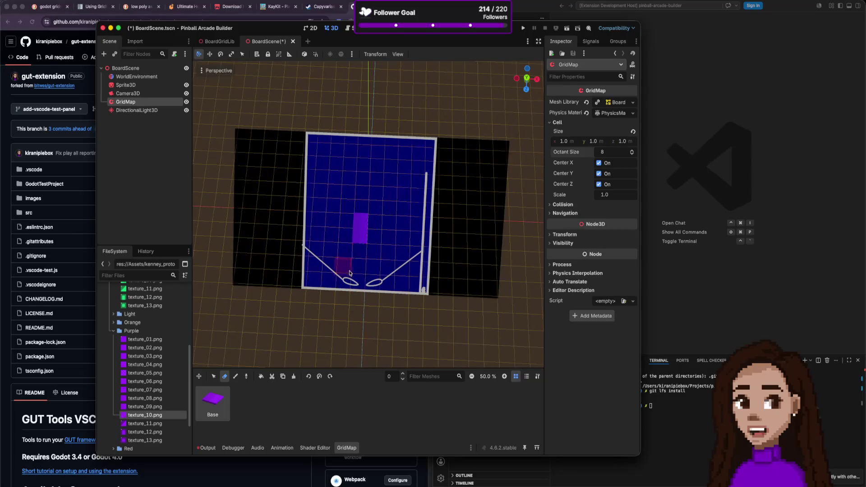
pyautogui.moveTo(360, 236); pyautogui.dragTo(358, 218)
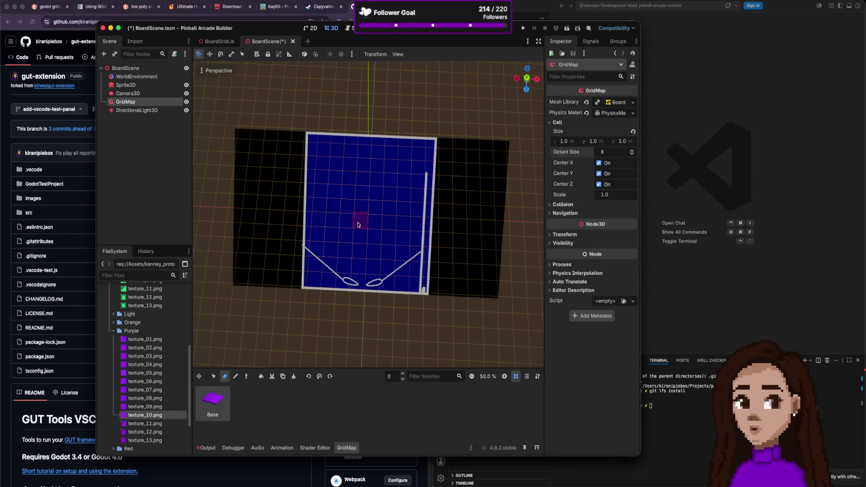
# - Save and close BoardScene, then reopen BoardScene.tscn from the Board folder
pyautogui.click(125, 84)
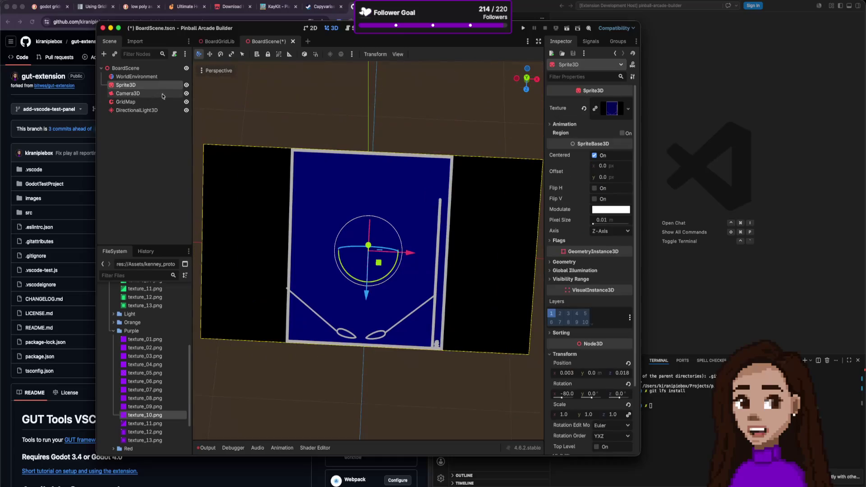
pyautogui.hotkey('ctrl', 's')
pyautogui.click(287, 41)
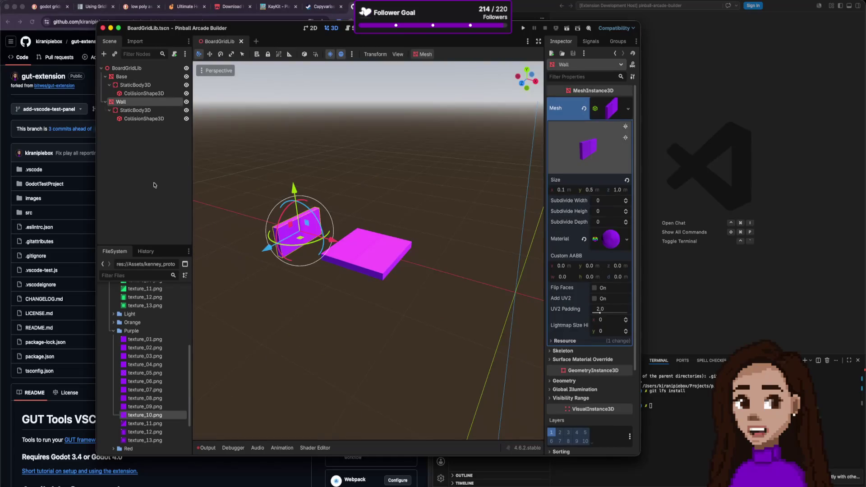
pyautogui.doubleClick(138, 332)
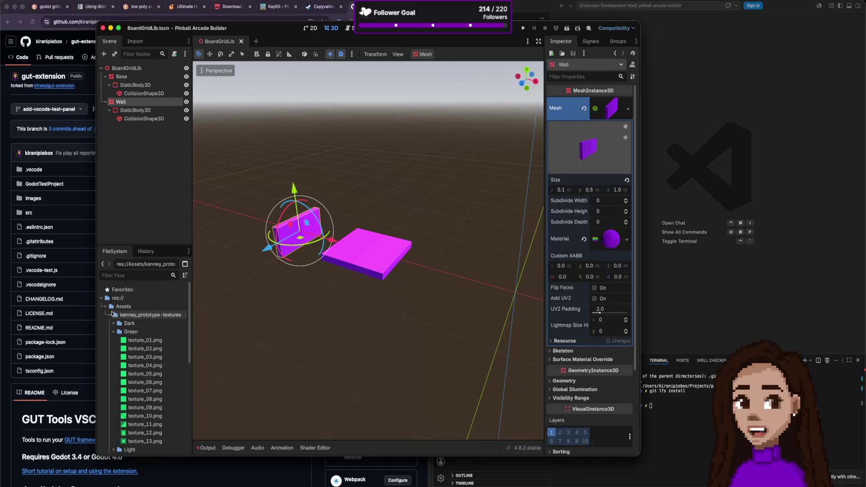
pyautogui.doubleClick(123, 307)
pyautogui.doubleClick(123, 314)
pyautogui.doubleClick(139, 340)
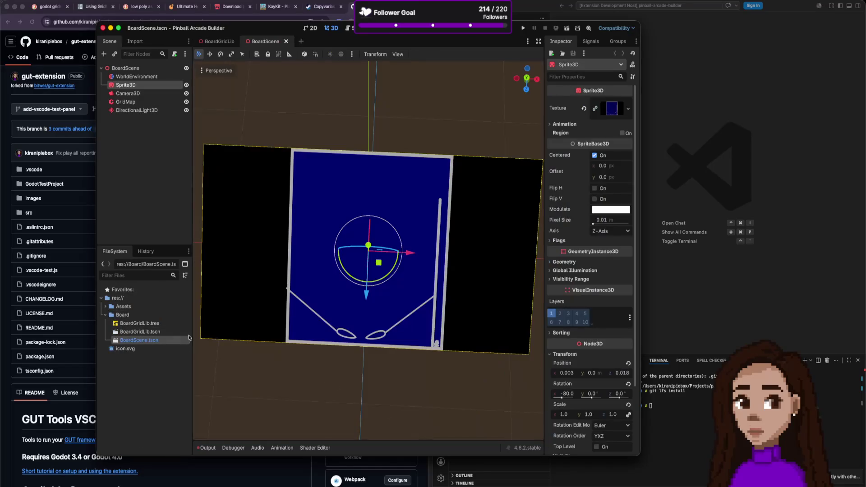
# - Select the GridMap and paint a 2x2 patch of Base tiles on the board
pyautogui.click(165, 103)
pyautogui.click(224, 398)
pyautogui.moveTo(334, 216)
pyautogui.mouseDown()
pyautogui.moveTo(369, 217)
pyautogui.moveTo(318, 190)
pyautogui.moveTo(343, 174)
pyautogui.moveTo(342, 188)
pyautogui.moveTo(404, 122)
pyautogui.moveTo(370, 156)
pyautogui.mouseUp()
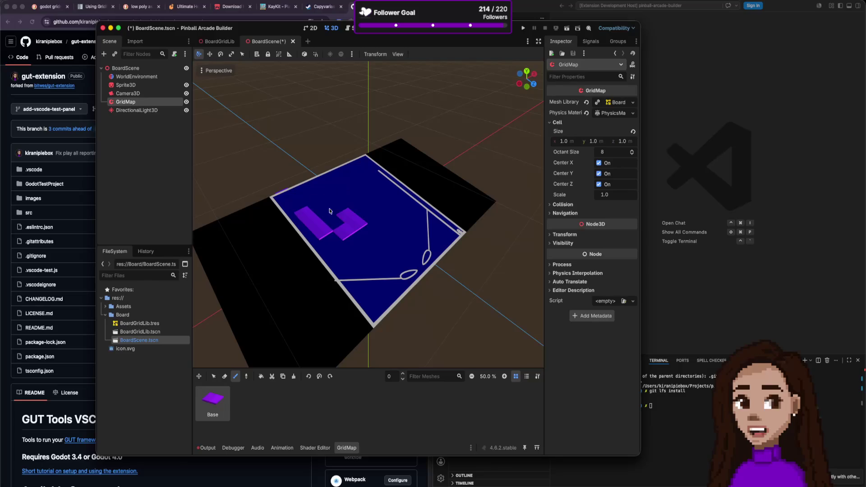
pyautogui.scroll(-1, 324, 212)
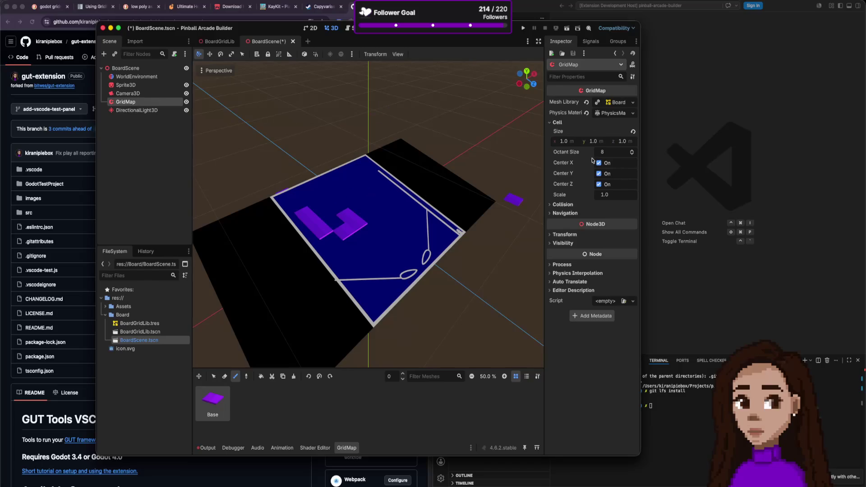
# - Move the GridMap to x 0.12, y 1.87 and paint a G-shaped purple Base tile track across the board
pyautogui.click(586, 234)
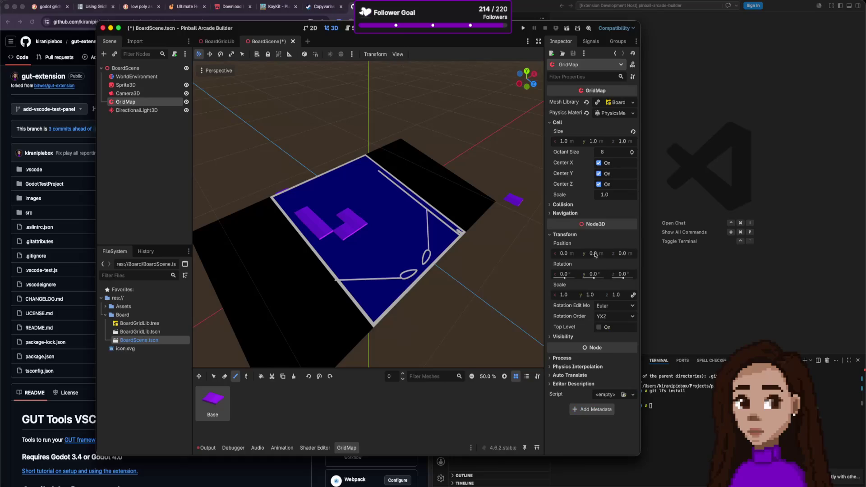
pyautogui.moveTo(567, 255); pyautogui.dragTo(608, 255)
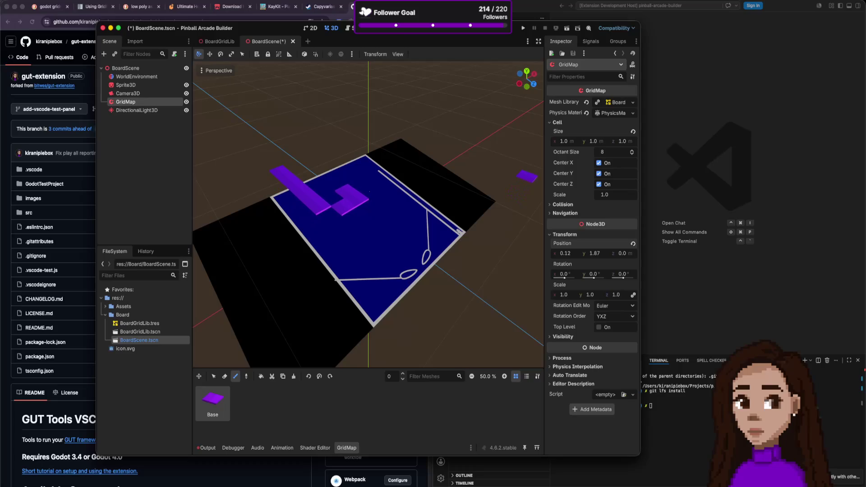
pyautogui.scroll(-1, 441, 216)
pyautogui.scroll(-3, 441, 216)
pyautogui.scroll(3, 441, 217)
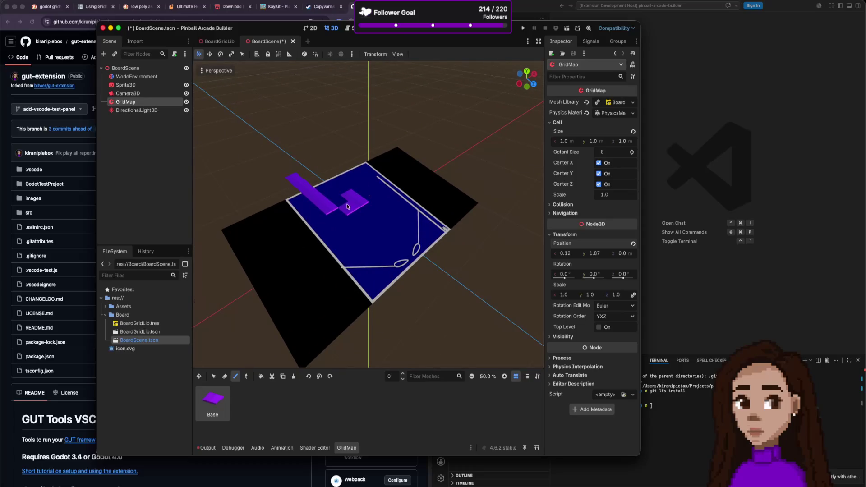
pyautogui.moveTo(367, 215)
pyautogui.mouseDown()
pyautogui.moveTo(391, 237)
pyautogui.moveTo(423, 226)
pyautogui.moveTo(395, 189)
pyautogui.mouseUp()
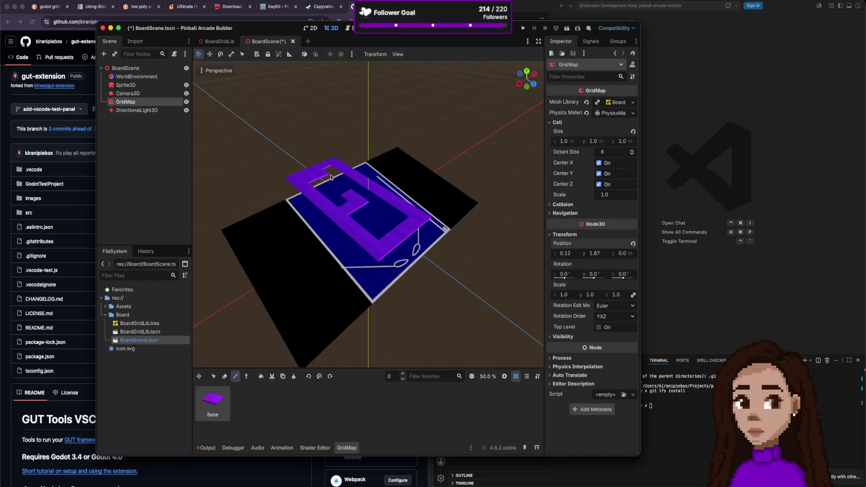
pyautogui.click(213, 376)
# - Box-select the board's cells and delete the painted purple track tiles from the GridMap
pyautogui.moveTo(308, 182); pyautogui.dragTo(422, 220)
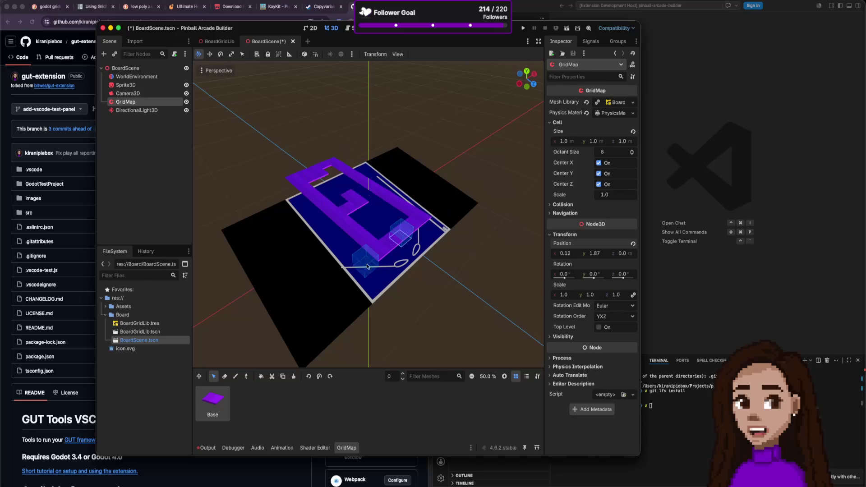
pyautogui.moveTo(384, 250); pyautogui.dragTo(339, 164)
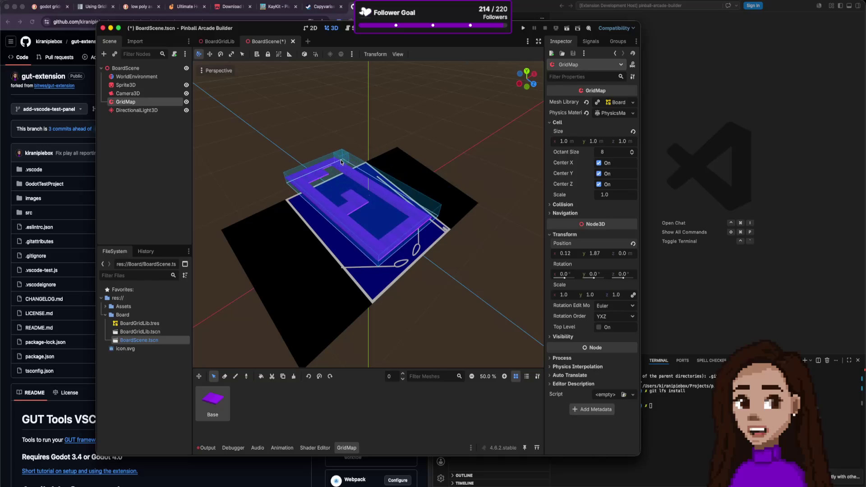
pyautogui.scroll(-5, 343, 169)
pyautogui.click(348, 176)
pyautogui.moveTo(296, 133)
pyautogui.mouseDown()
pyautogui.moveTo(406, 270)
pyautogui.moveTo(433, 282)
pyautogui.mouseUp()
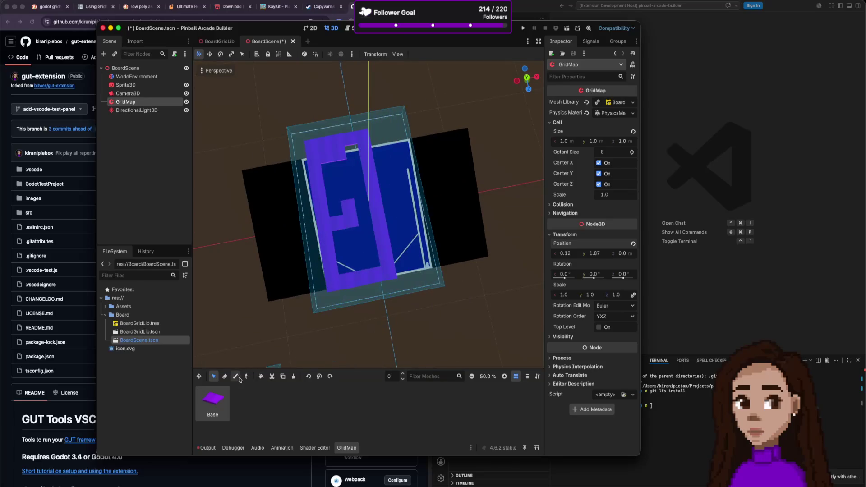
pyautogui.click(284, 377)
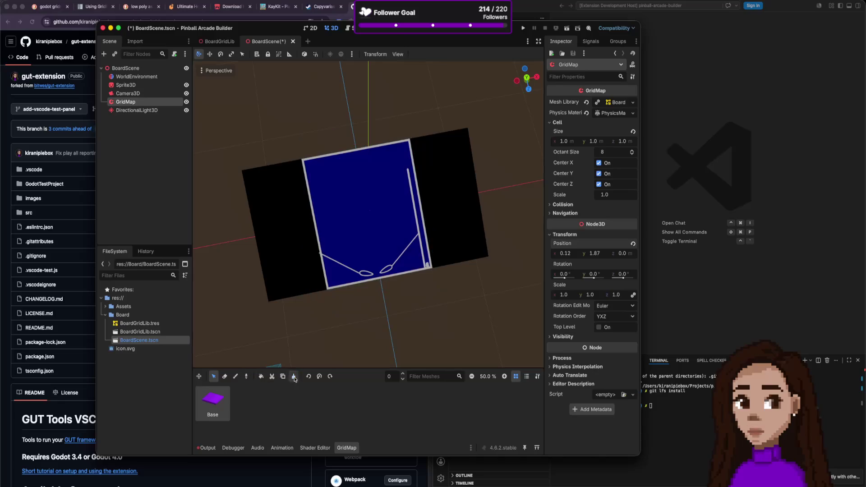
pyautogui.moveTo(308, 167); pyautogui.dragTo(426, 261)
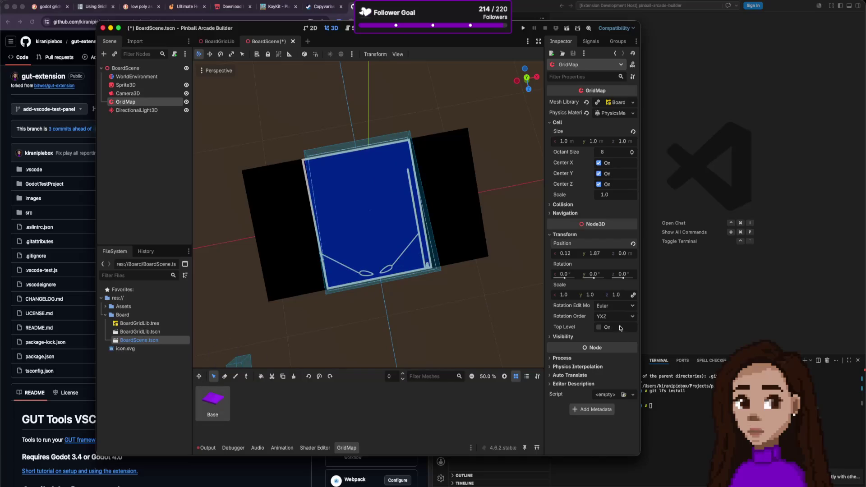
# - Clear the GridMap's mesh library, reload Board/BoardGridLib.tres, save BoardScene and return to BoardGridLib
pyautogui.click(633, 103)
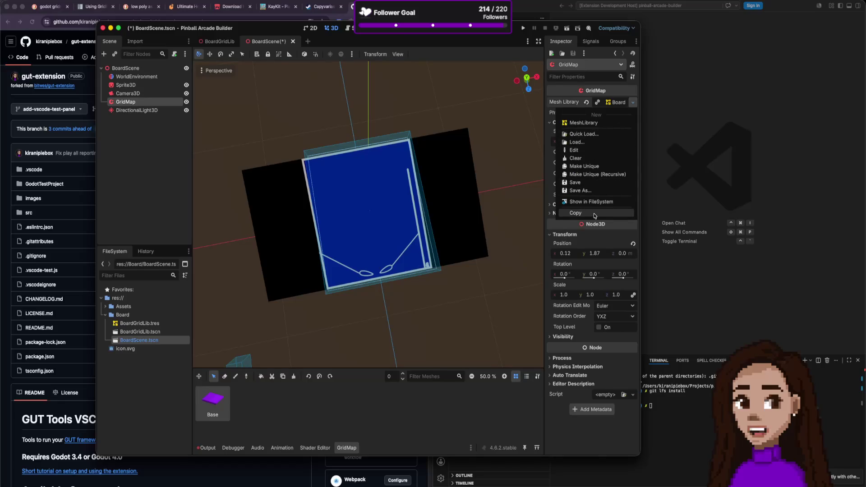
pyautogui.click(591, 158)
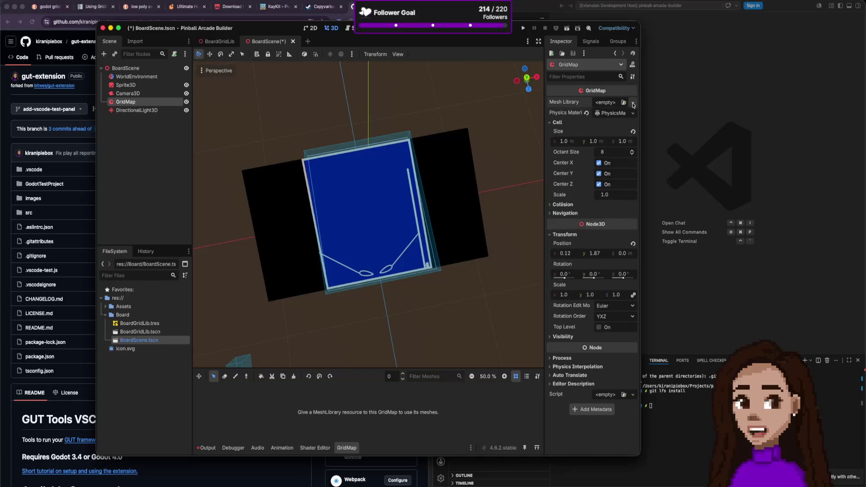
pyautogui.click(633, 104)
pyautogui.click(604, 142)
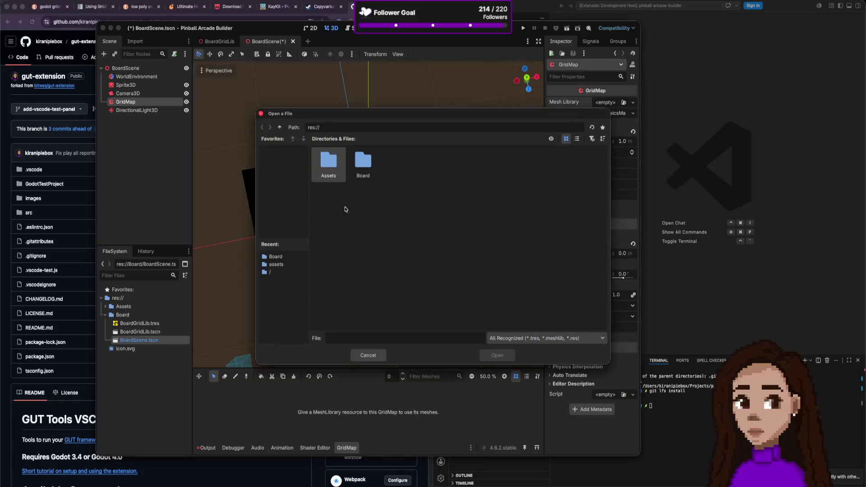
pyautogui.doubleClick(361, 166)
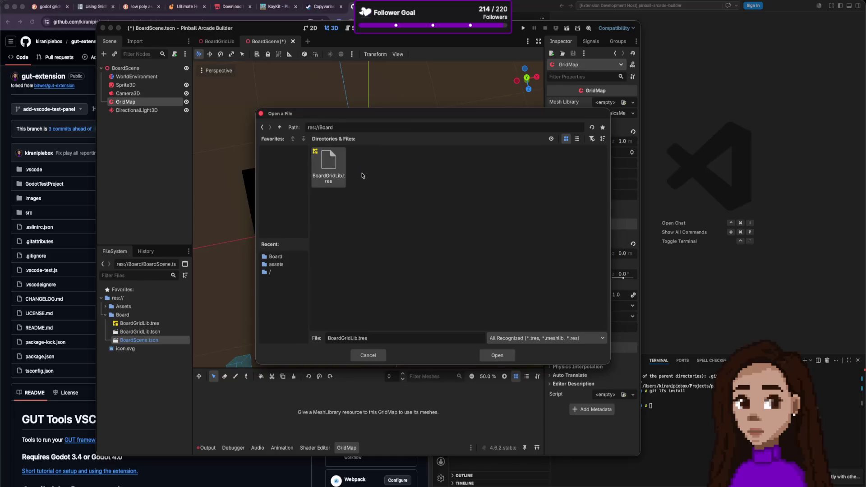
pyautogui.doubleClick(322, 165)
pyautogui.hotkey('ctrl', 's')
pyautogui.click(220, 41)
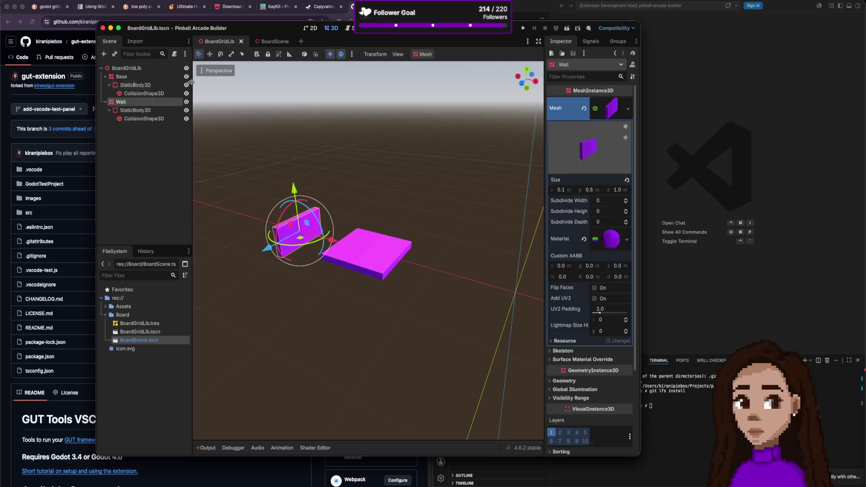
pyautogui.click(128, 77)
pyautogui.click(134, 102)
pyautogui.scroll(-5, 604, 179)
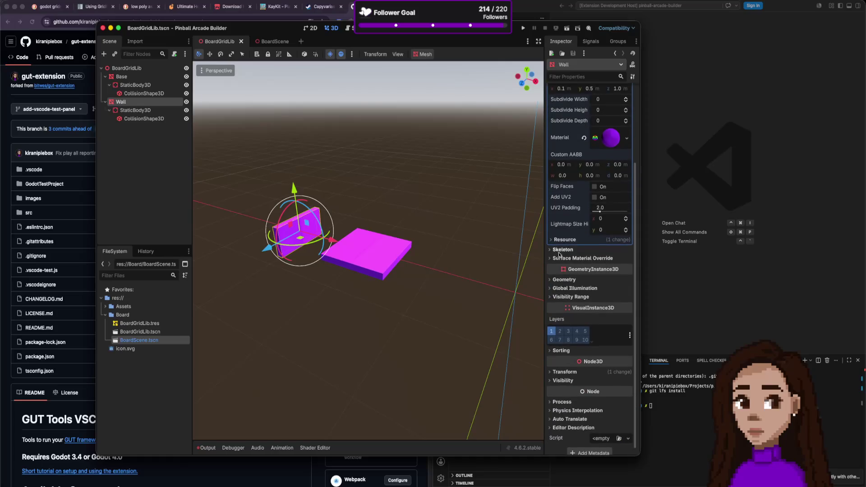
pyautogui.scroll(5, 572, 283)
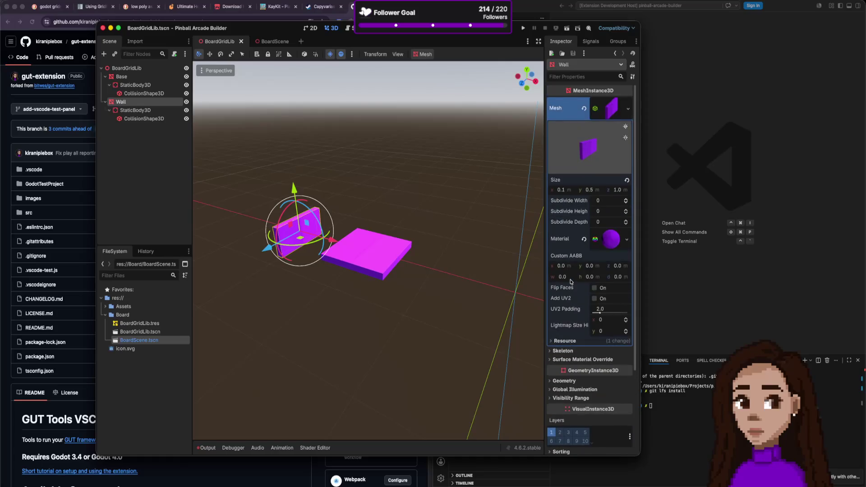
pyautogui.click(628, 109)
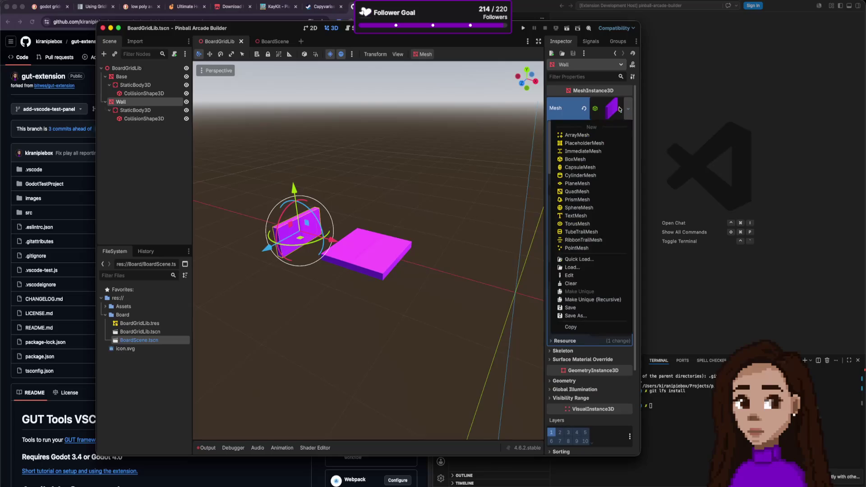
pyautogui.click(596, 135)
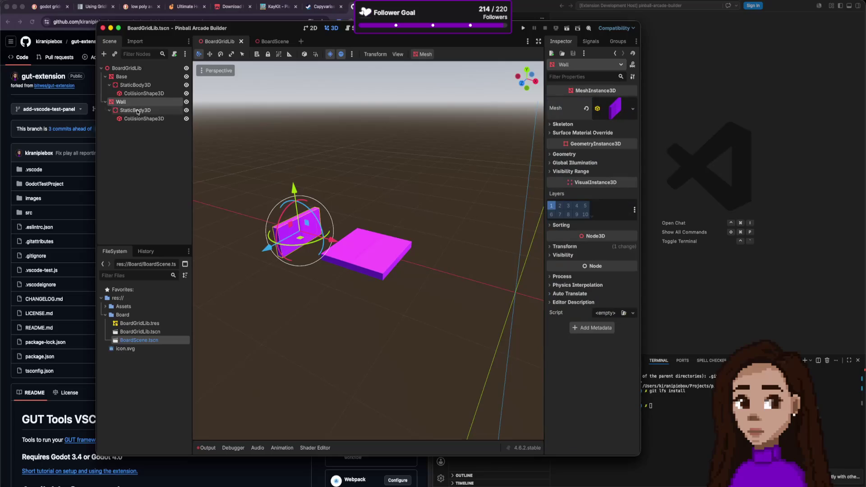
pyautogui.click(142, 77)
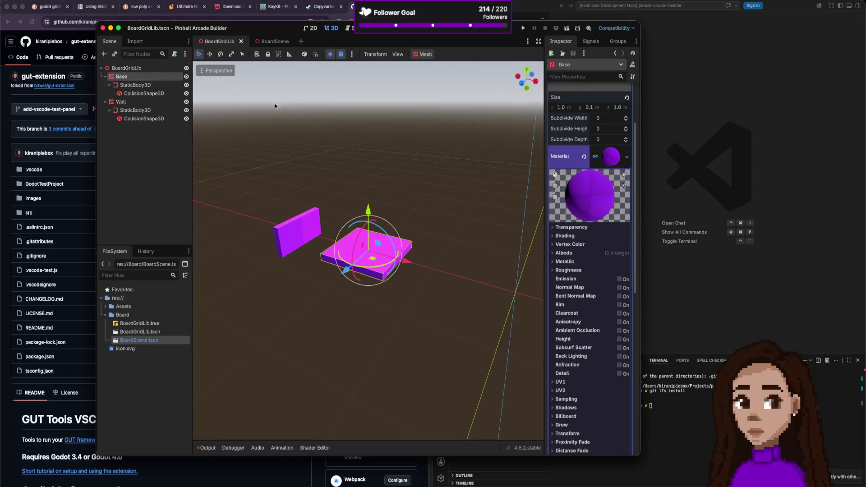
pyautogui.click(616, 155)
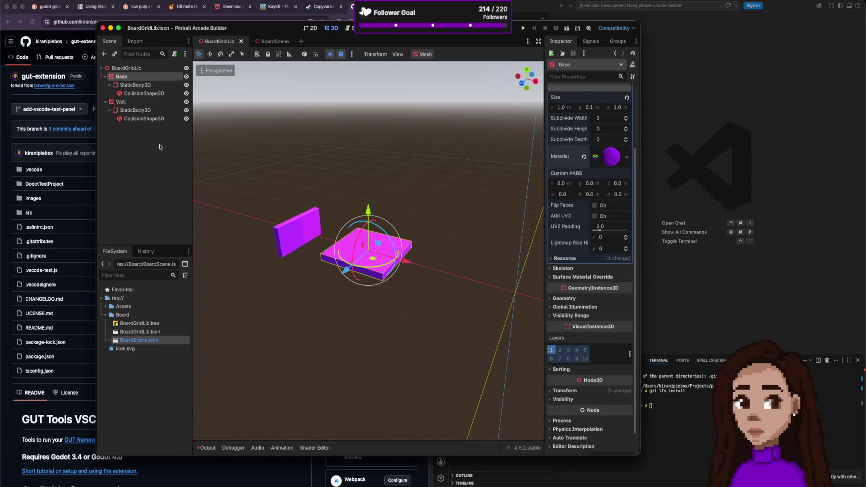
pyautogui.click(135, 102)
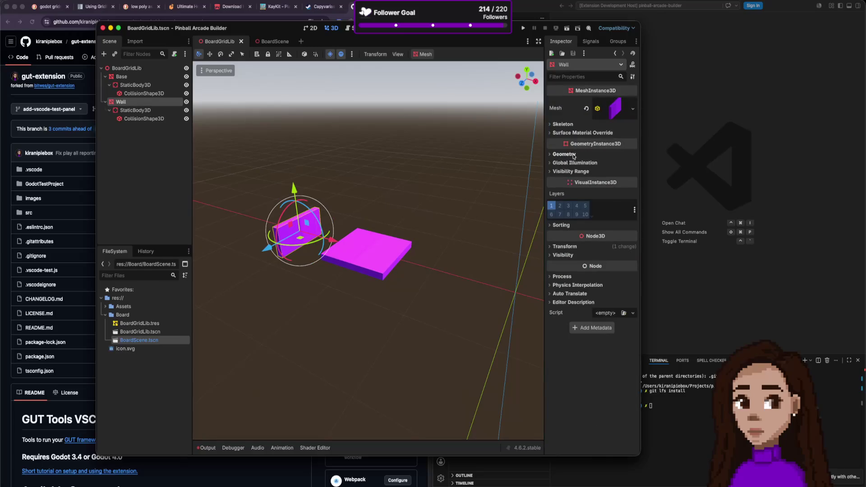
pyautogui.click(183, 111)
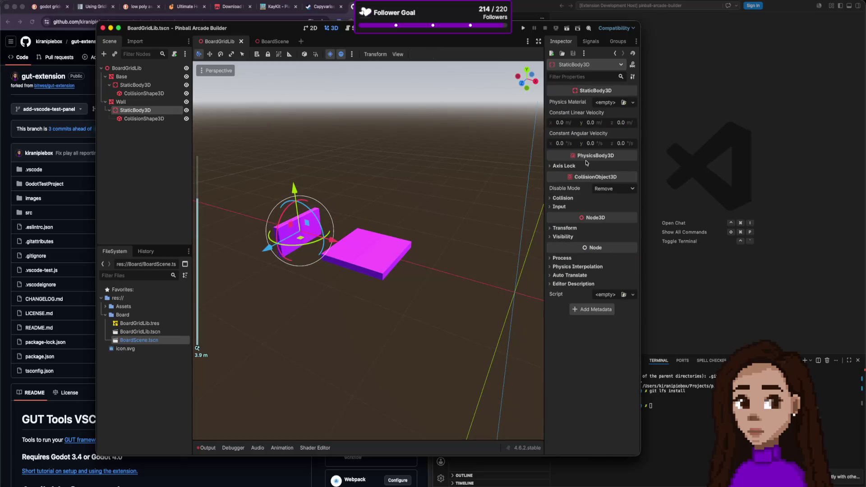
pyautogui.click(565, 199)
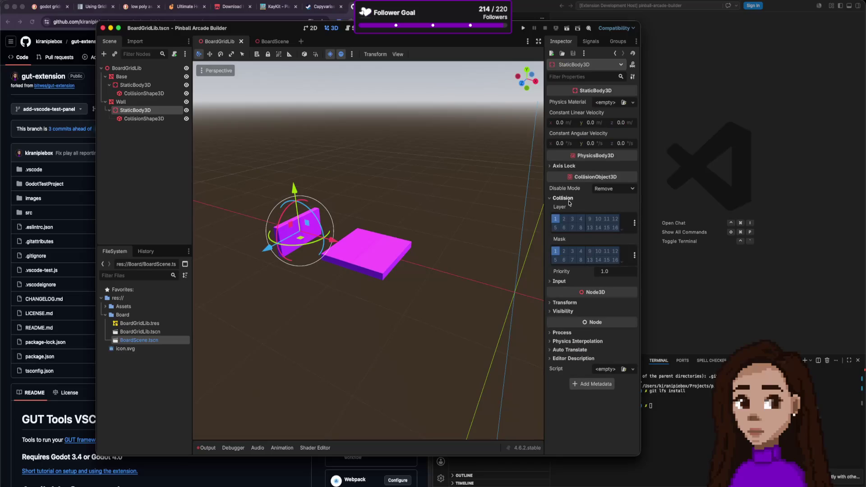
pyautogui.click(167, 118)
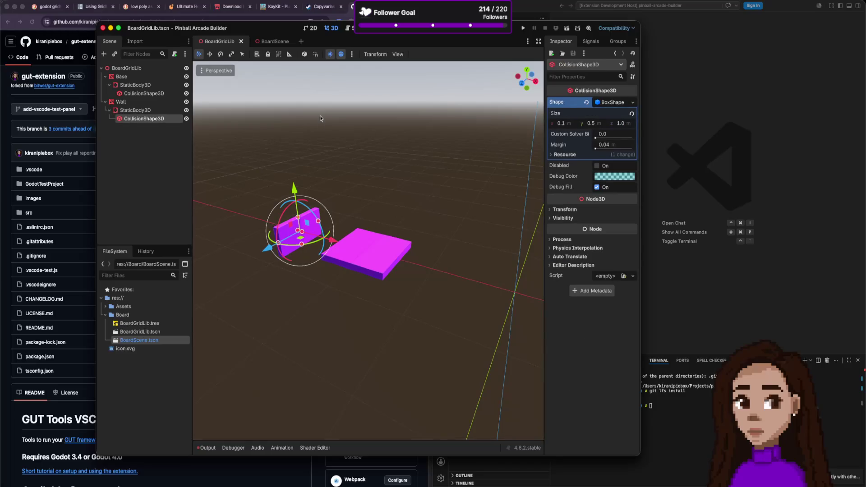
pyautogui.click(145, 103)
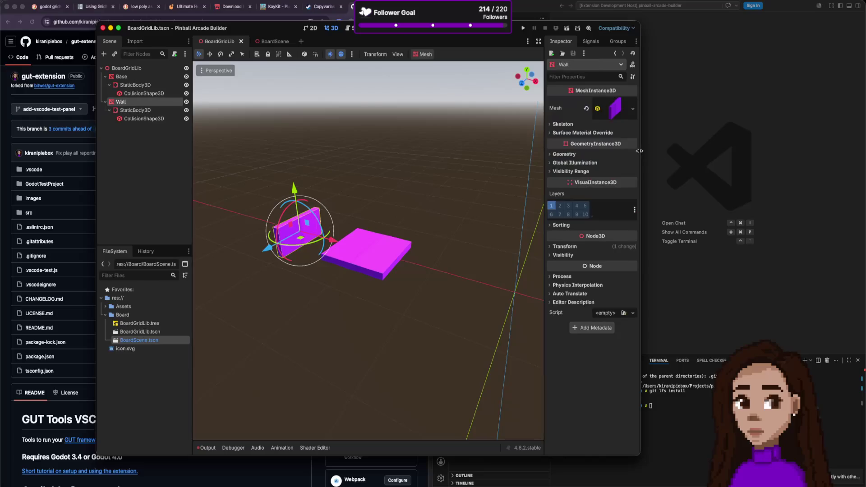
pyautogui.click(359, 253)
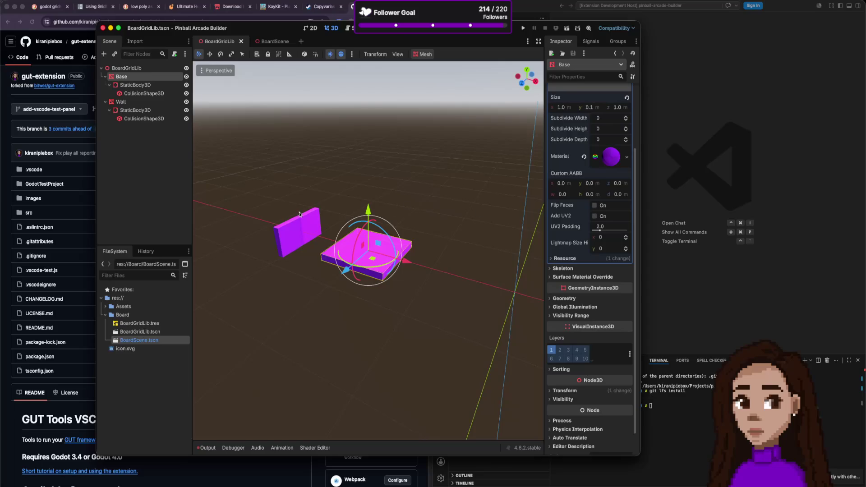
pyautogui.click(284, 231)
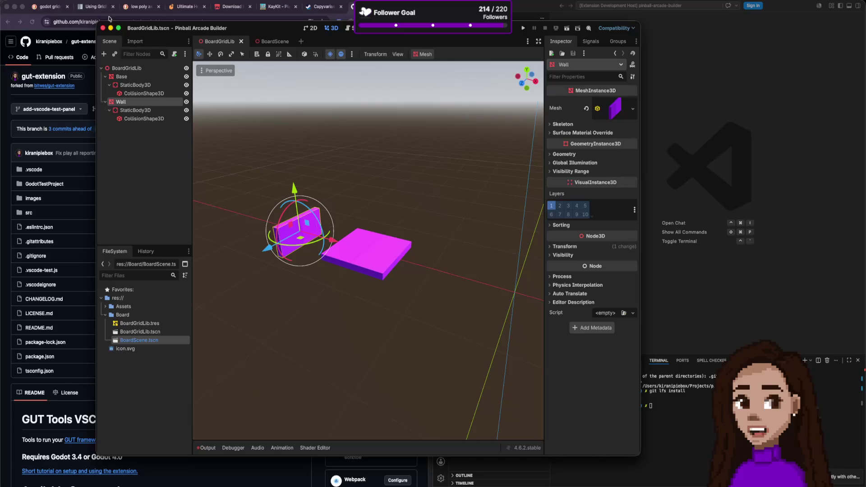
pyautogui.click(149, 68)
# - Export the BoardGridLib scene as a MeshLibrary, overwriting res://Board/BoardGridLib.tres
pyautogui.click(43, 0)
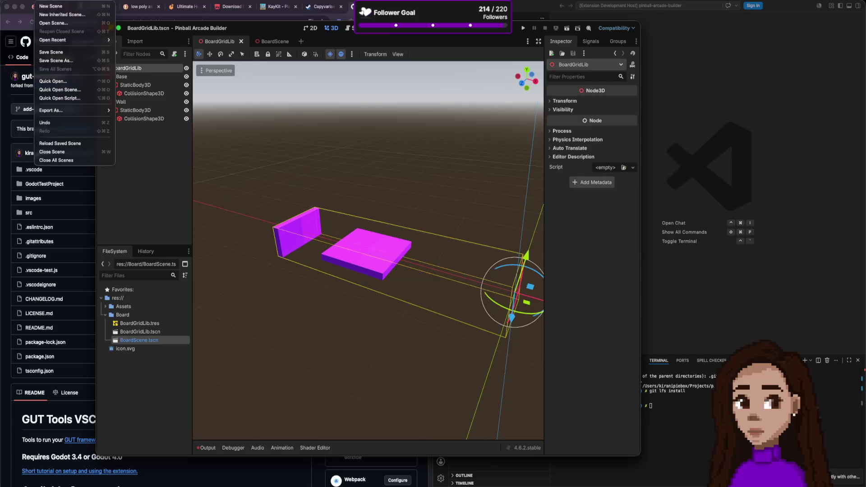
pyautogui.moveTo(75, 110)
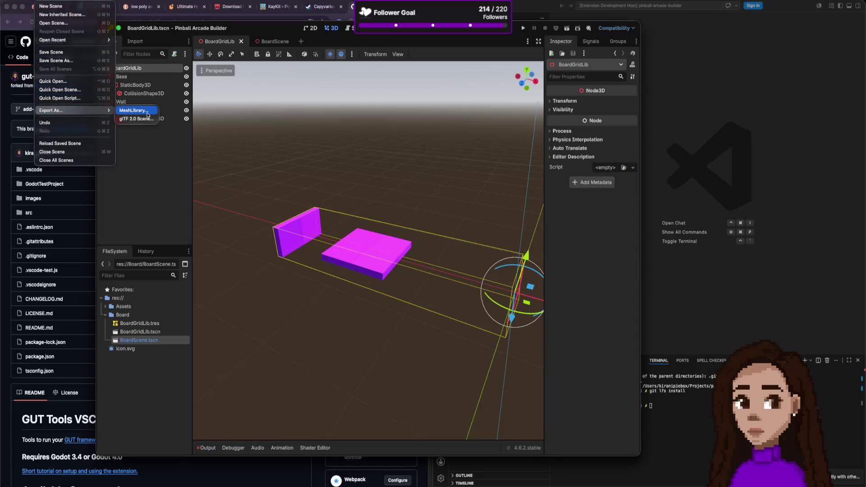
pyautogui.click(148, 115)
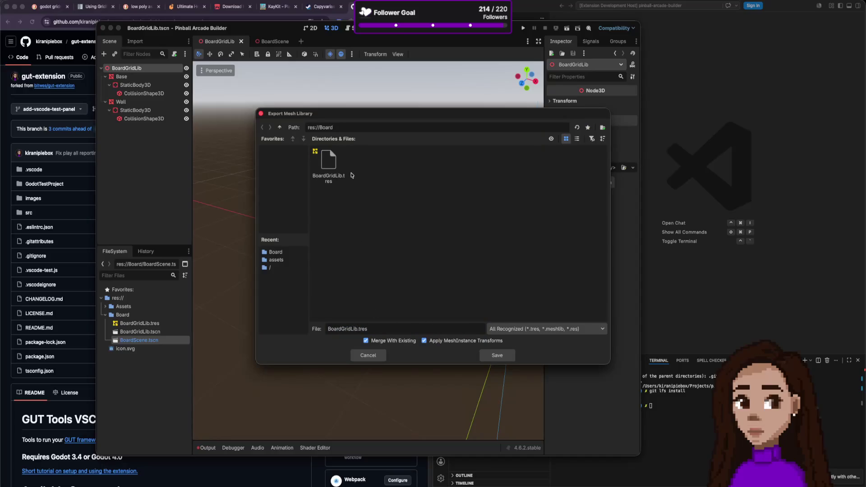
pyautogui.click(497, 355)
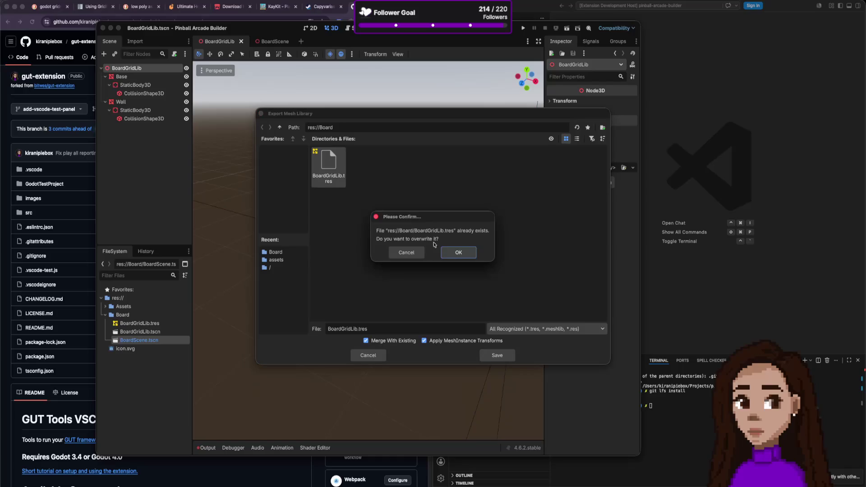
pyautogui.click(457, 252)
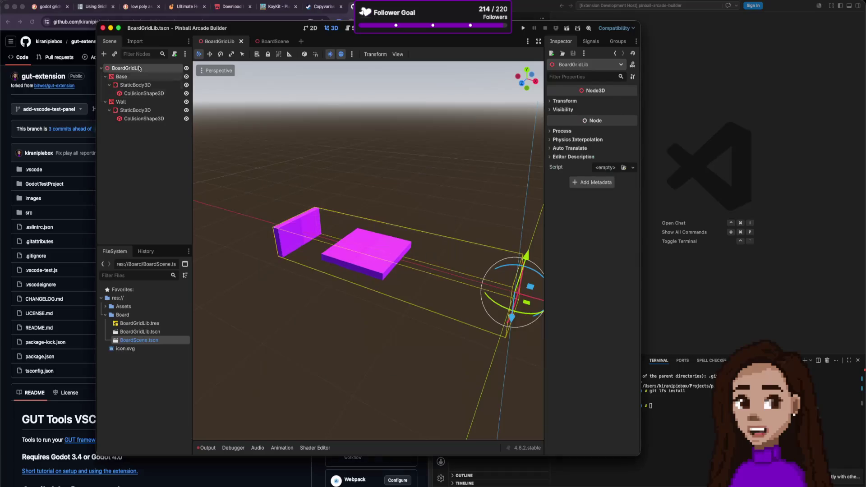
pyautogui.press('Escape')
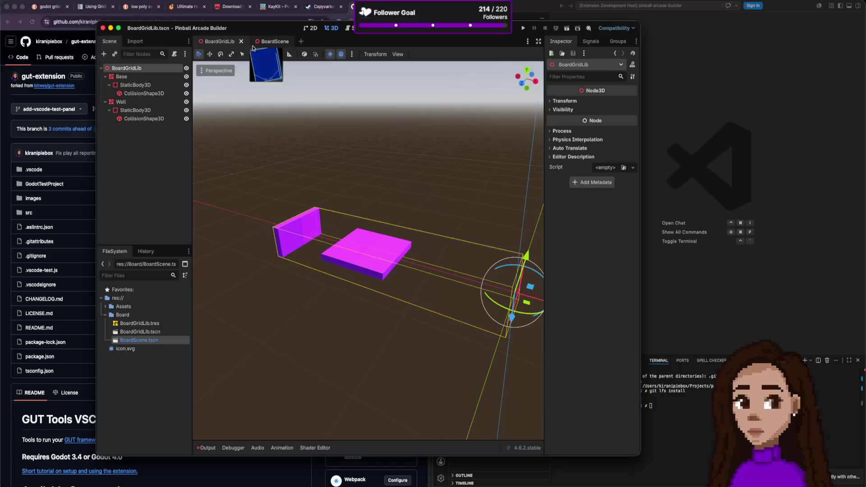
# - In BoardScene, clear the GridMap's mesh library and reload Board/BoardGridLib.tres
pyautogui.click(270, 41)
pyautogui.click(633, 103)
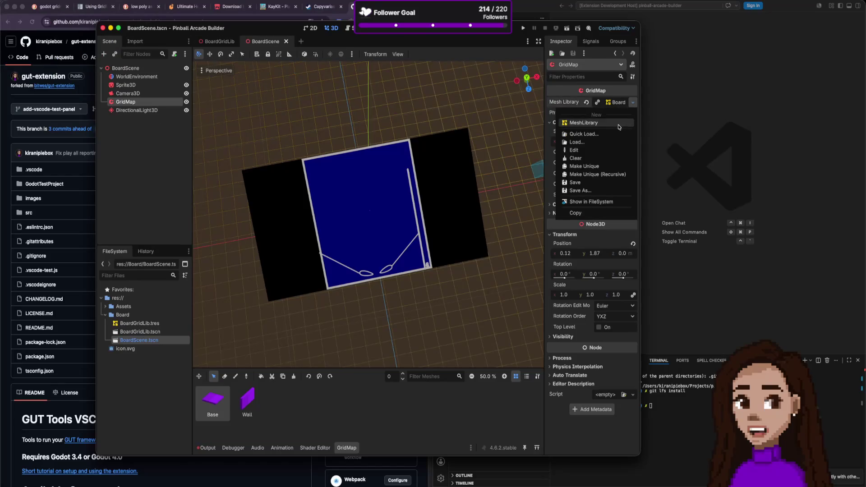
pyautogui.click(588, 103)
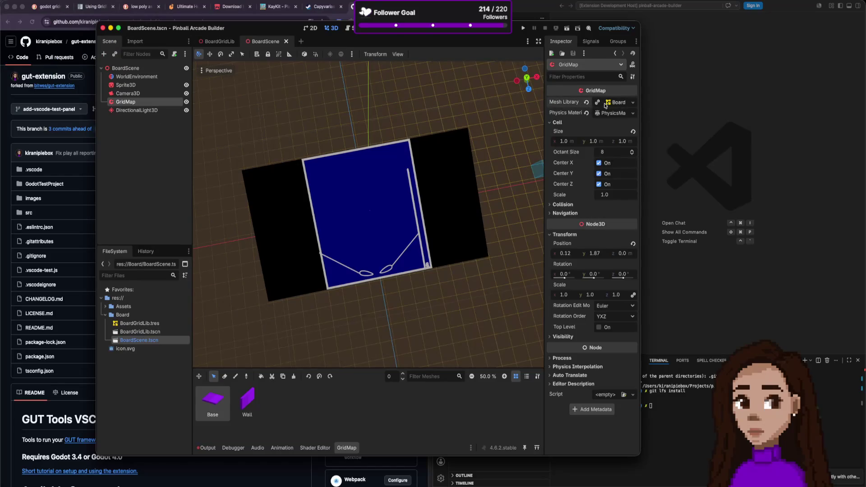
pyautogui.click(587, 102)
pyautogui.click(631, 104)
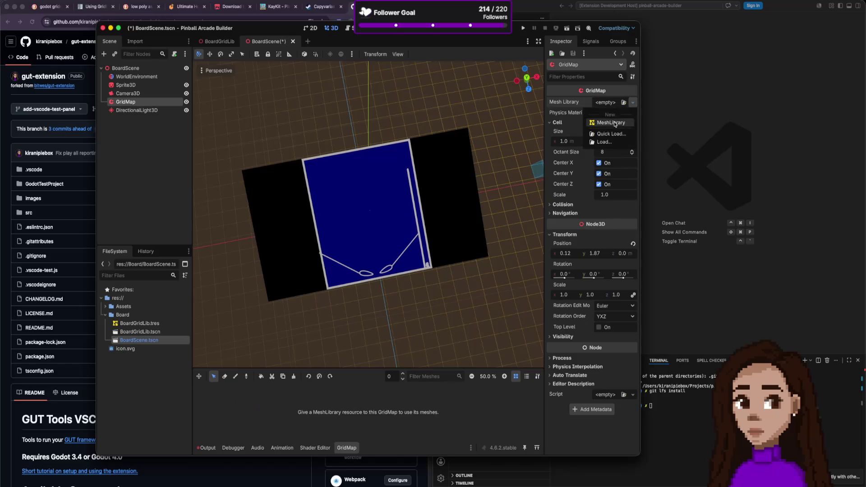
pyautogui.click(629, 140)
pyautogui.doubleClick(363, 167)
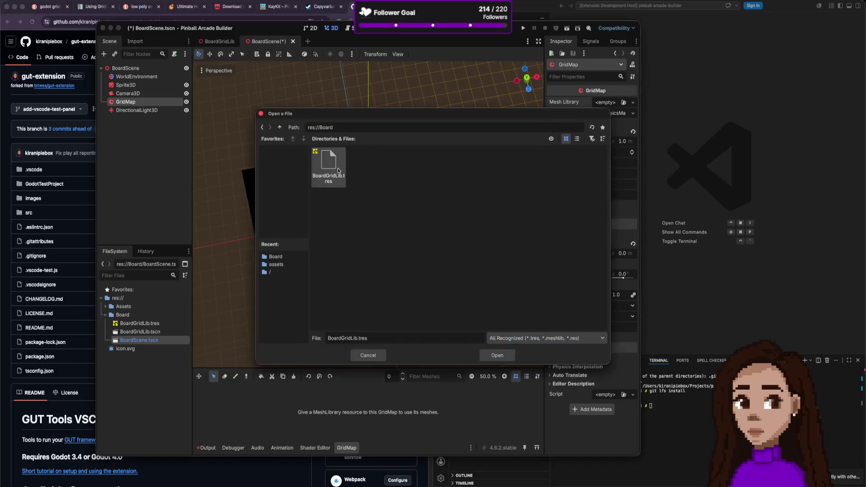
pyautogui.doubleClick(339, 170)
# - Fill a rectangular block of board cells with Wall tiles
pyautogui.click(249, 407)
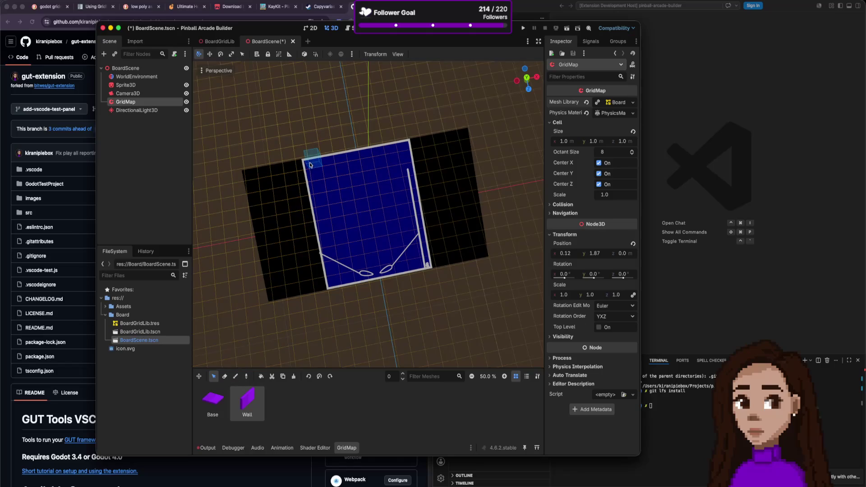
pyautogui.moveTo(321, 163); pyautogui.dragTo(435, 294)
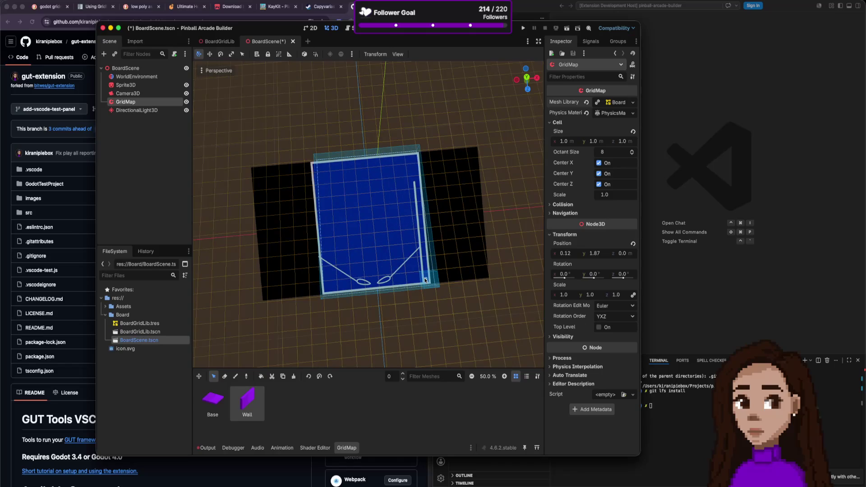
pyautogui.click(260, 378)
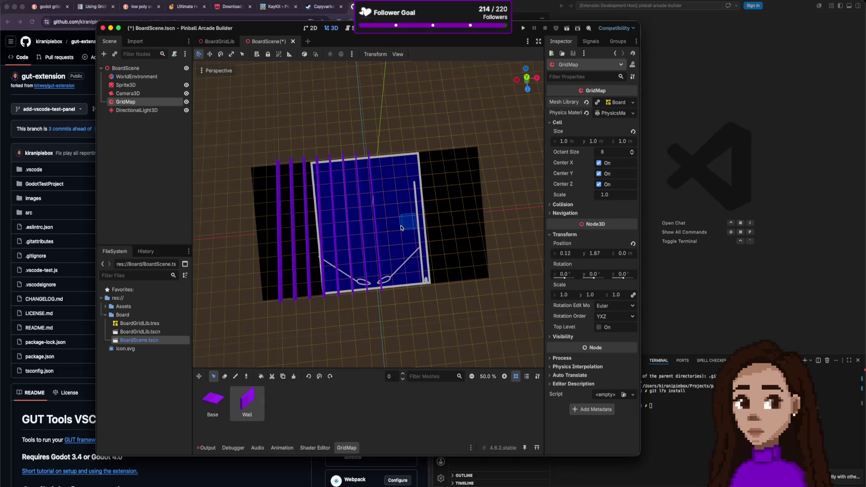
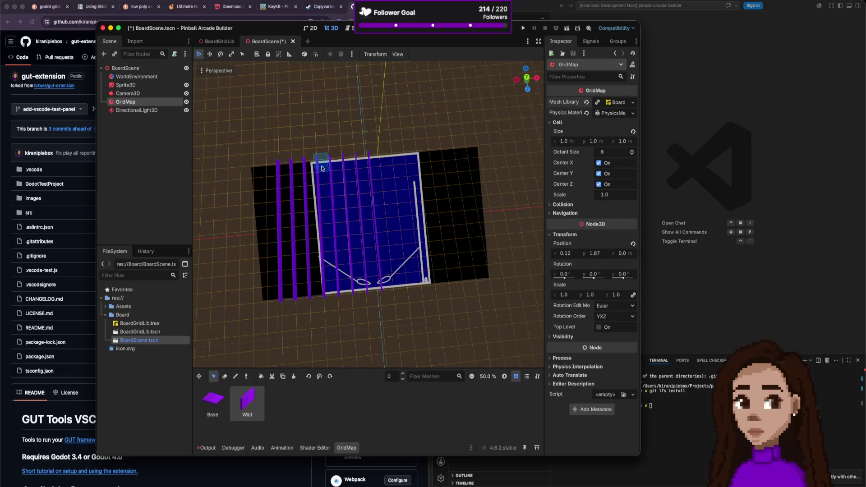
# - Paint purple Base tiles over the board's left side, filling any holes
pyautogui.moveTo(309, 166); pyautogui.dragTo(355, 240)
pyautogui.click(354, 240)
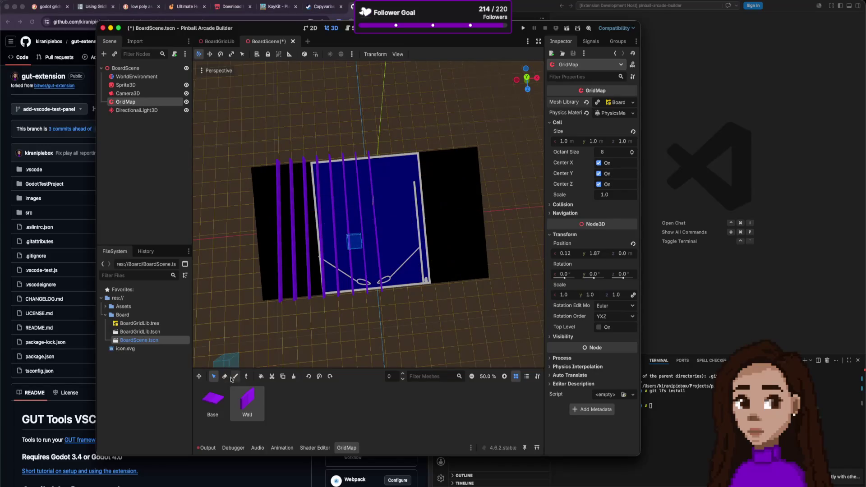
pyautogui.click(235, 376)
pyautogui.click(212, 400)
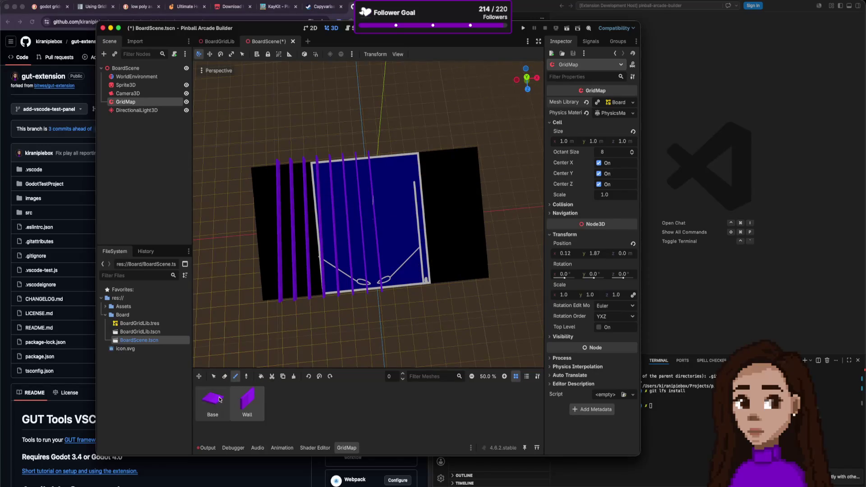
pyautogui.click(388, 288)
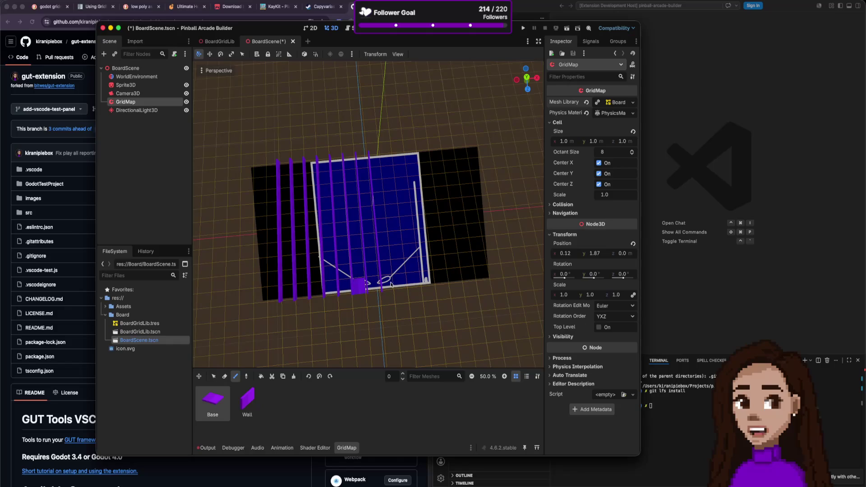
pyautogui.moveTo(389, 286)
pyautogui.mouseDown()
pyautogui.moveTo(327, 289)
pyautogui.moveTo(317, 174)
pyautogui.moveTo(365, 170)
pyautogui.mouseUp()
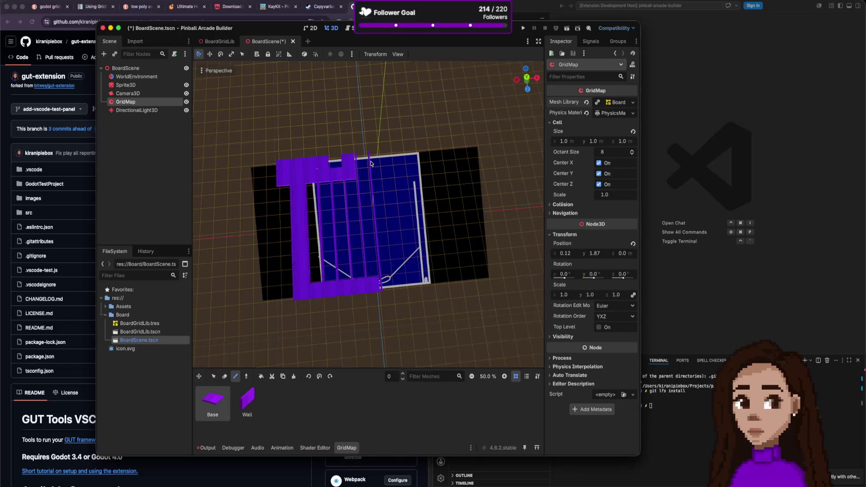
pyautogui.moveTo(327, 242)
pyautogui.mouseDown()
pyautogui.moveTo(315, 208)
pyautogui.moveTo(313, 238)
pyautogui.moveTo(336, 203)
pyautogui.moveTo(325, 189)
pyautogui.moveTo(373, 189)
pyautogui.mouseUp()
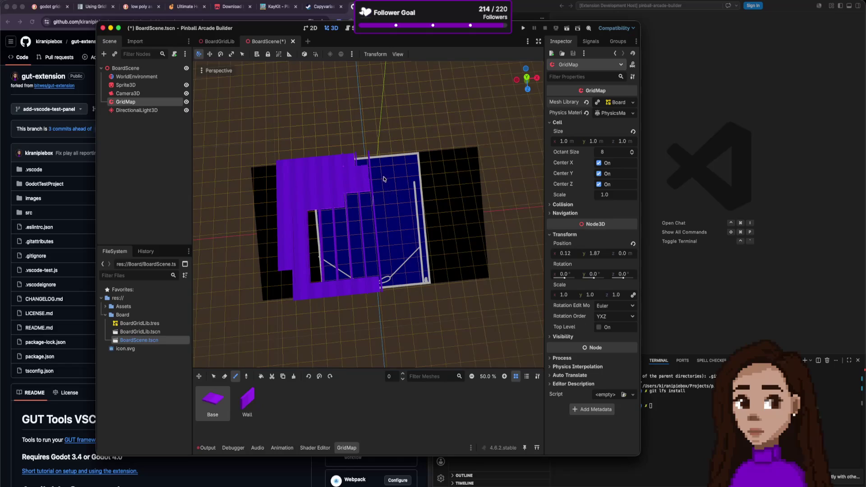
pyautogui.moveTo(371, 208)
pyautogui.mouseDown()
pyautogui.moveTo(396, 272)
pyautogui.moveTo(390, 212)
pyautogui.moveTo(331, 273)
pyautogui.moveTo(324, 224)
pyautogui.moveTo(313, 239)
pyautogui.mouseUp()
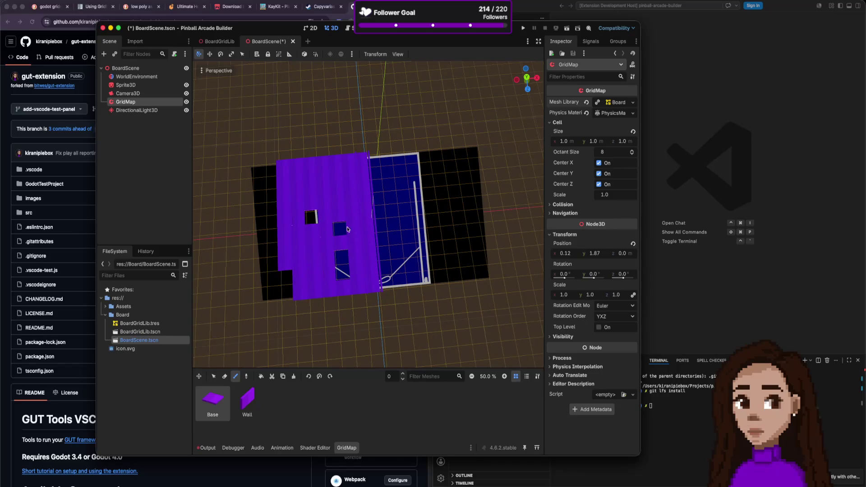
pyautogui.moveTo(350, 208)
pyautogui.mouseDown()
pyautogui.moveTo(338, 224)
pyautogui.moveTo(344, 271)
pyautogui.moveTo(377, 227)
pyautogui.mouseUp()
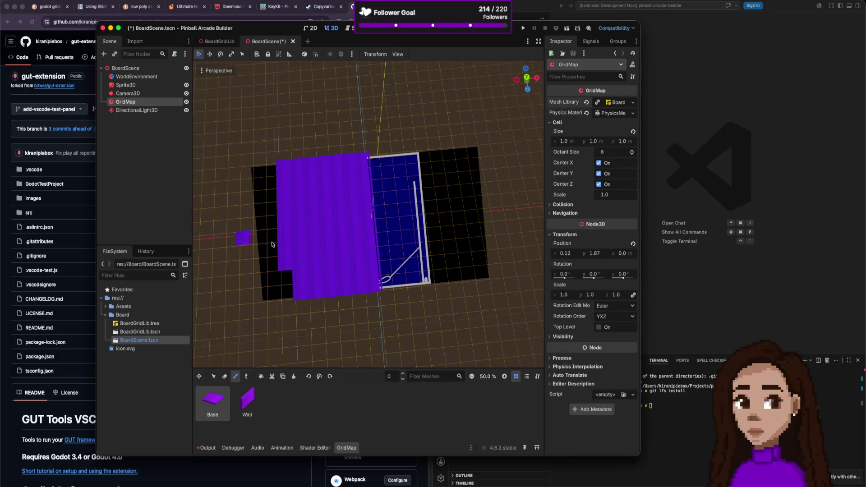
# - Erase the stray purple cells at the top-left and along the left column
pyautogui.click(224, 376)
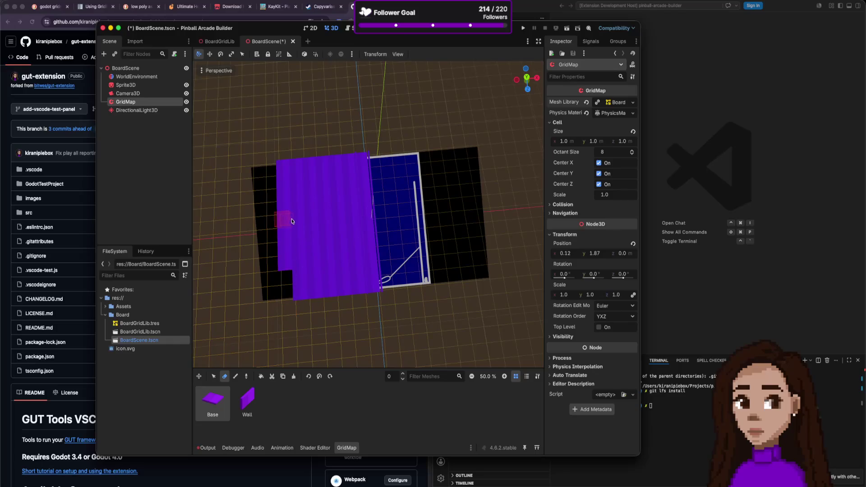
pyautogui.click(283, 173)
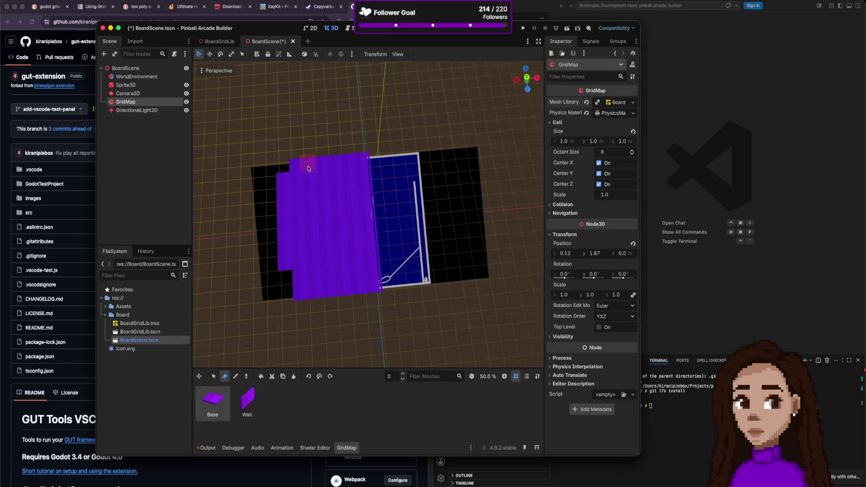
pyautogui.moveTo(305, 174)
pyautogui.mouseDown()
pyautogui.moveTo(298, 188)
pyautogui.moveTo(312, 198)
pyautogui.moveTo(318, 260)
pyautogui.moveTo(334, 260)
pyautogui.moveTo(349, 235)
pyautogui.moveTo(314, 243)
pyautogui.moveTo(319, 256)
pyautogui.moveTo(361, 251)
pyautogui.moveTo(373, 226)
pyautogui.moveTo(325, 252)
pyautogui.mouseUp()
# - Save BoardScene and switch to the BoardGridLib scene
pyautogui.moveTo(424, 214); pyautogui.dragTo(419, 212)
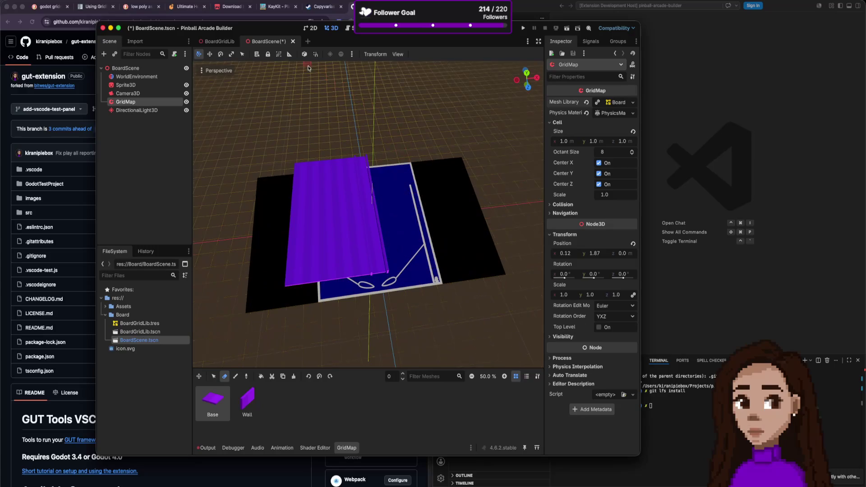
pyautogui.hotkey('ctrl', 's')
pyautogui.click(219, 41)
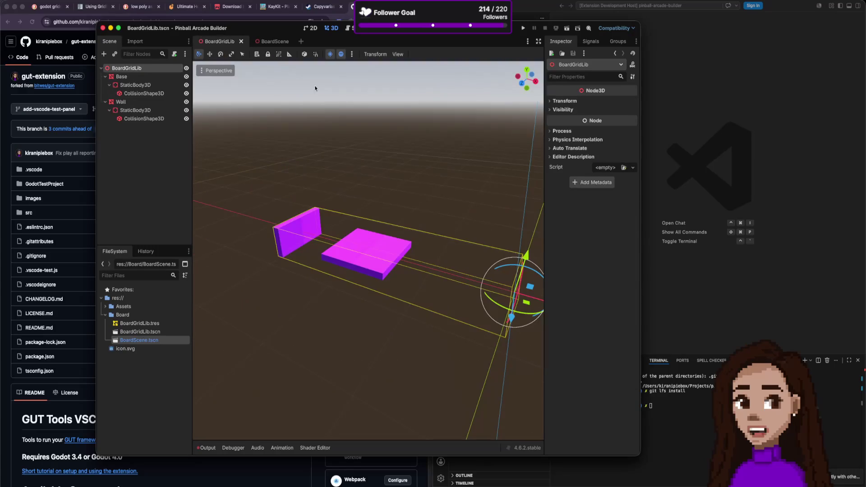
# - Reset the Base mesh's Transform Position x to 0, then select Wall
pyautogui.scroll(-5, 451, 288)
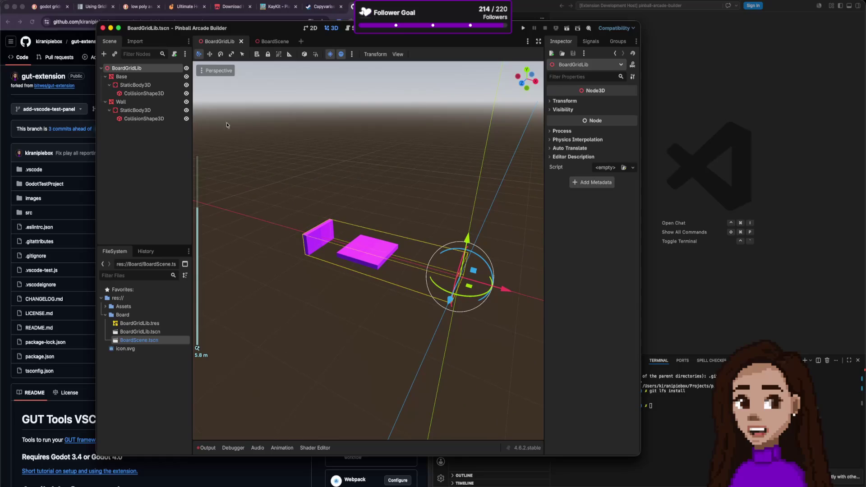
pyautogui.click(131, 77)
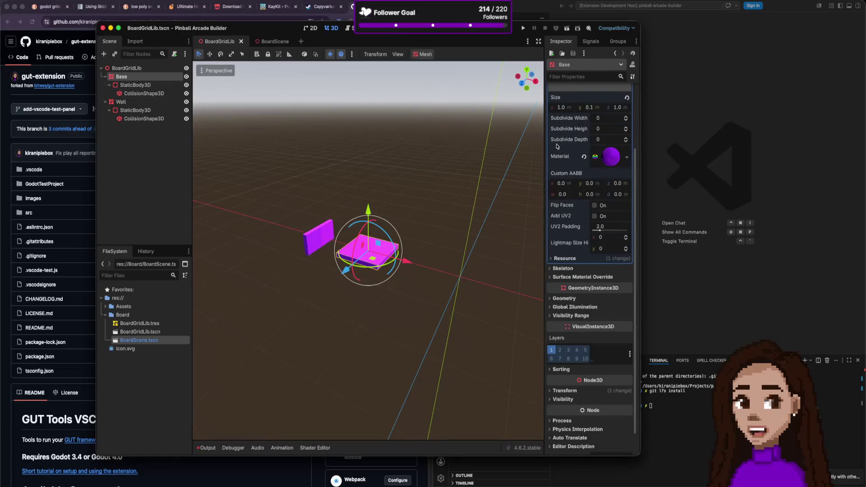
pyautogui.click(569, 389)
pyautogui.scroll(-2, 594, 397)
pyautogui.click(629, 353)
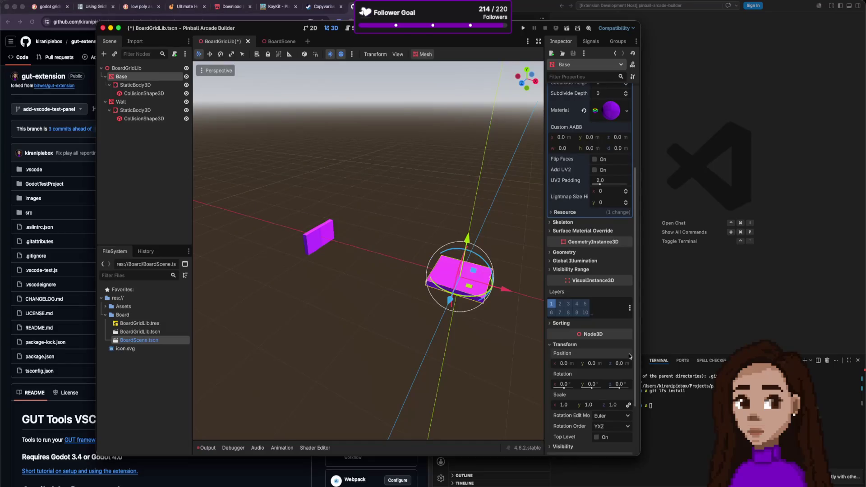
pyautogui.click(327, 233)
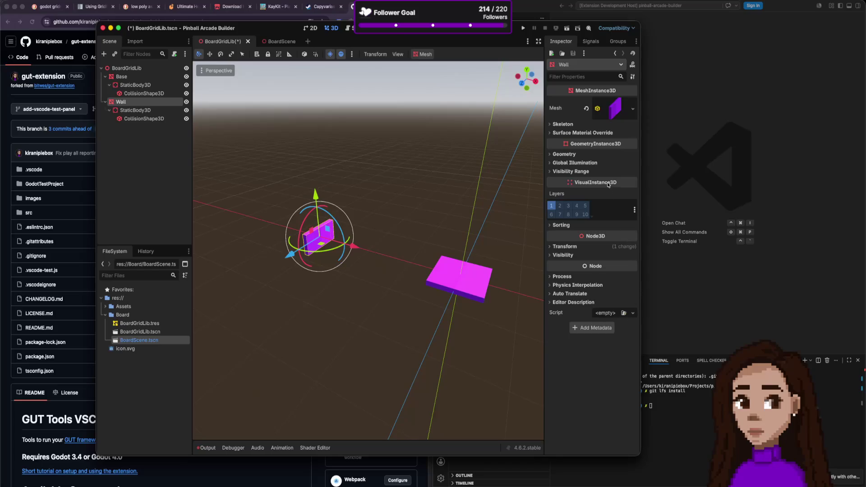
# - Raise the Wall mesh to y 0.205 and slide it along the x axis
pyautogui.click(600, 248)
pyautogui.scroll(-3, 509, 256)
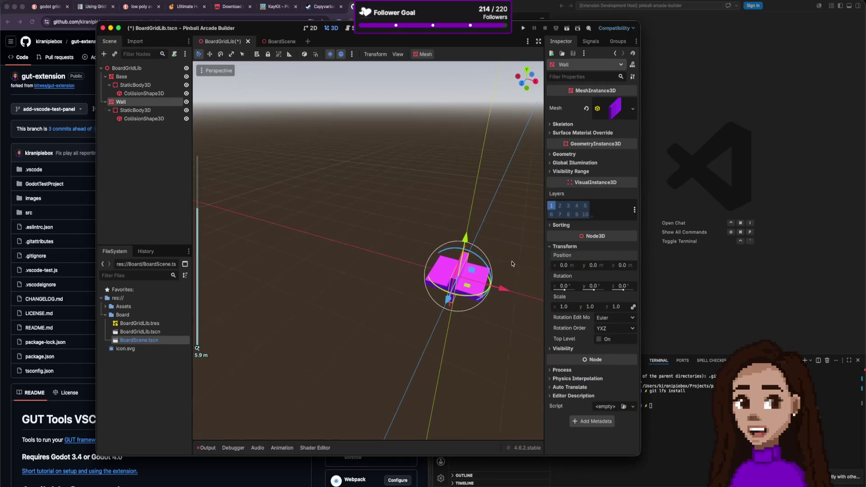
pyautogui.moveTo(511, 262); pyautogui.dragTo(463, 254)
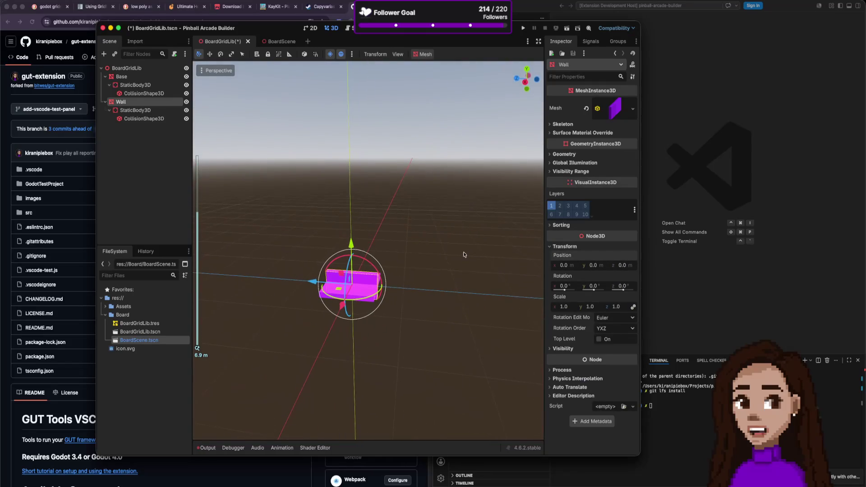
pyautogui.moveTo(363, 250)
pyautogui.mouseDown()
pyautogui.moveTo(363, 241)
pyautogui.moveTo(400, 234)
pyautogui.moveTo(290, 203)
pyautogui.moveTo(290, 195)
pyautogui.moveTo(340, 216)
pyautogui.moveTo(354, 234)
pyautogui.moveTo(388, 226)
pyautogui.mouseUp()
pyautogui.moveTo(373, 270); pyautogui.dragTo(418, 280)
pyautogui.moveTo(481, 304)
pyautogui.mouseDown()
pyautogui.moveTo(454, 280)
pyautogui.moveTo(461, 279)
pyautogui.mouseUp()
pyautogui.scroll(5, 461, 279)
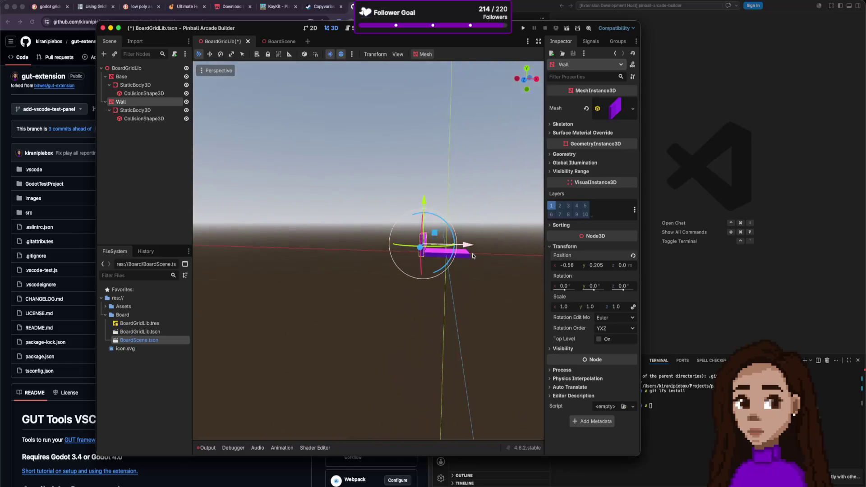
pyautogui.scroll(-5, 469, 276)
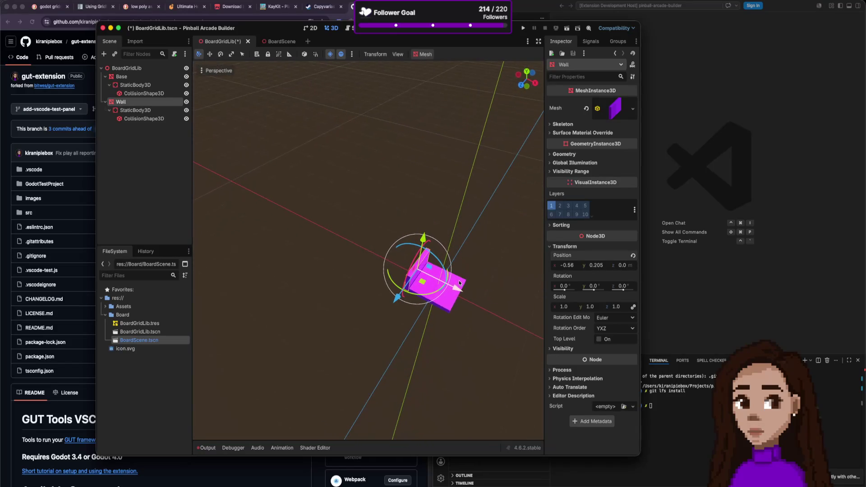
pyautogui.scroll(5, 455, 289)
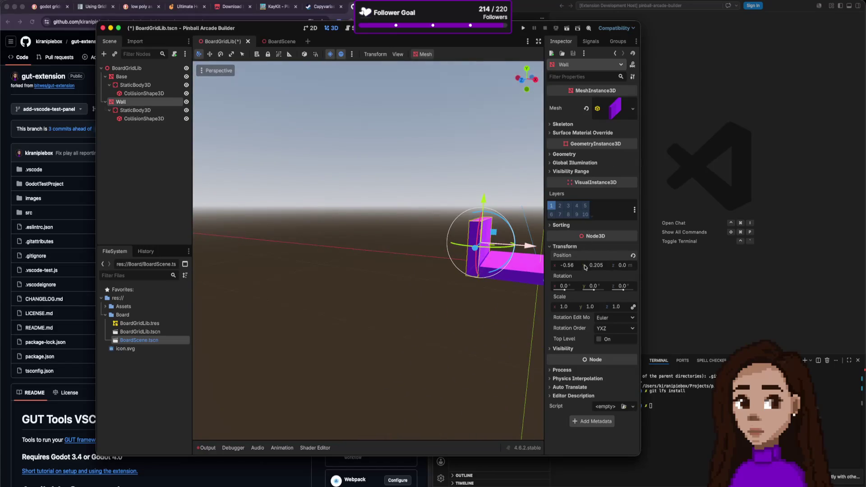
# - Set the Wall's Position x to -0.5, then correct it to -0.6
pyautogui.write('-0.')
pyautogui.write('5')
pyautogui.press('Return')
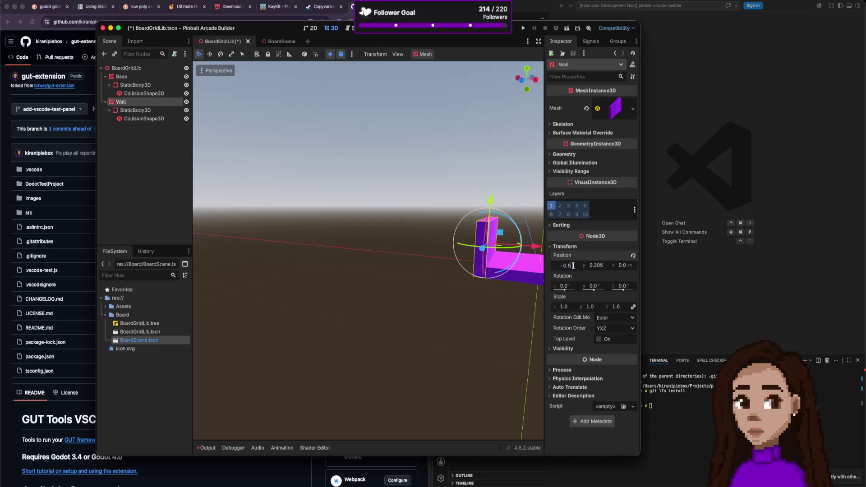
pyautogui.write('6')
pyautogui.press('Return')
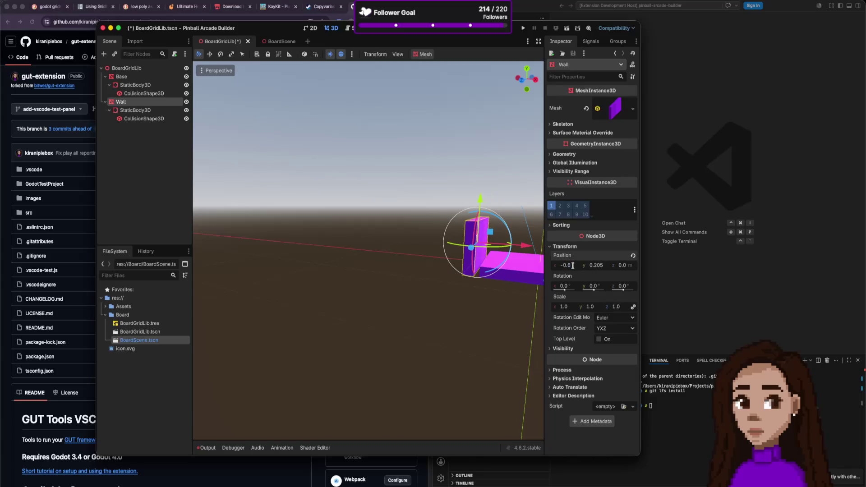
pyautogui.scroll(-3, 525, 264)
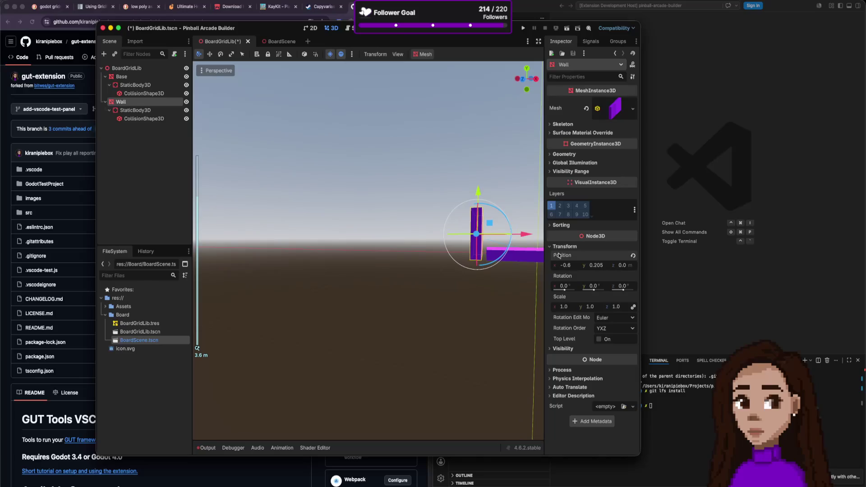
pyautogui.click(523, 78)
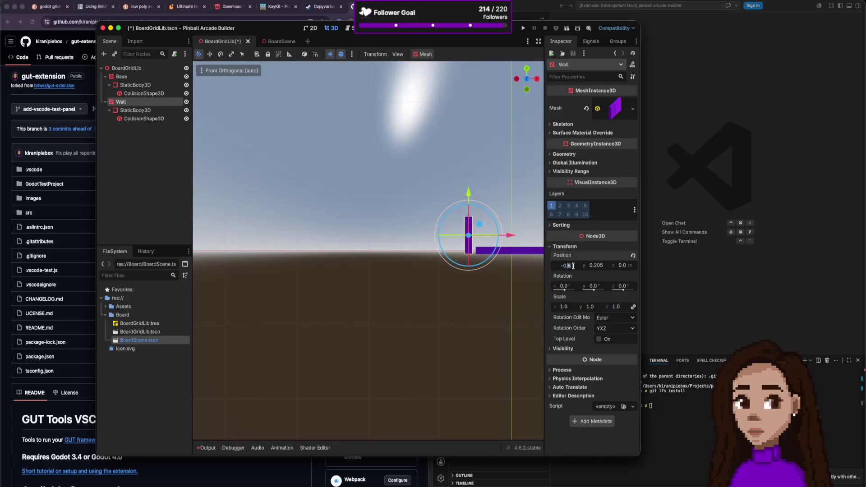
# - Fine-tune the Wall's Position x until it settles at -0.55
pyautogui.press('Return')
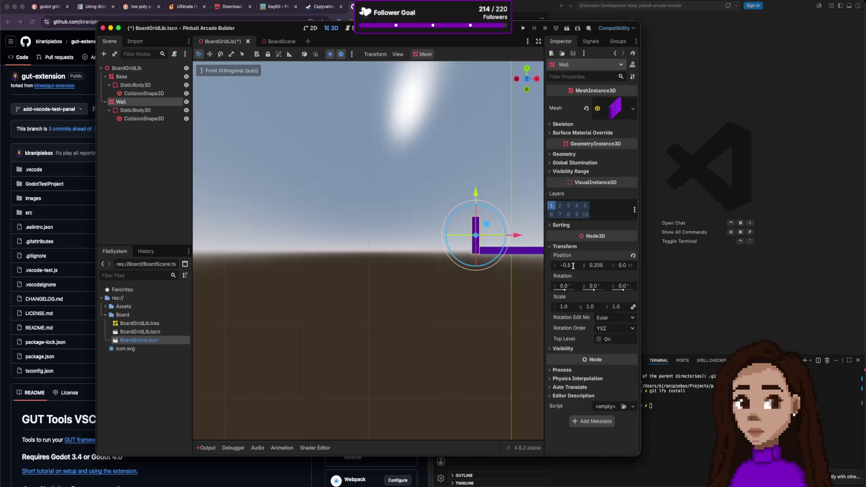
pyautogui.click(573, 266)
pyautogui.write('1')
pyautogui.press('Return')
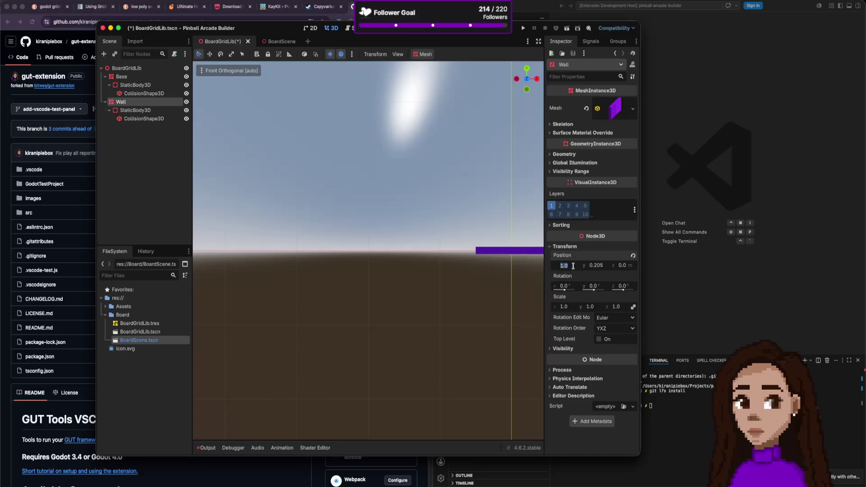
pyautogui.press('BackSpace')
pyautogui.write('0.5')
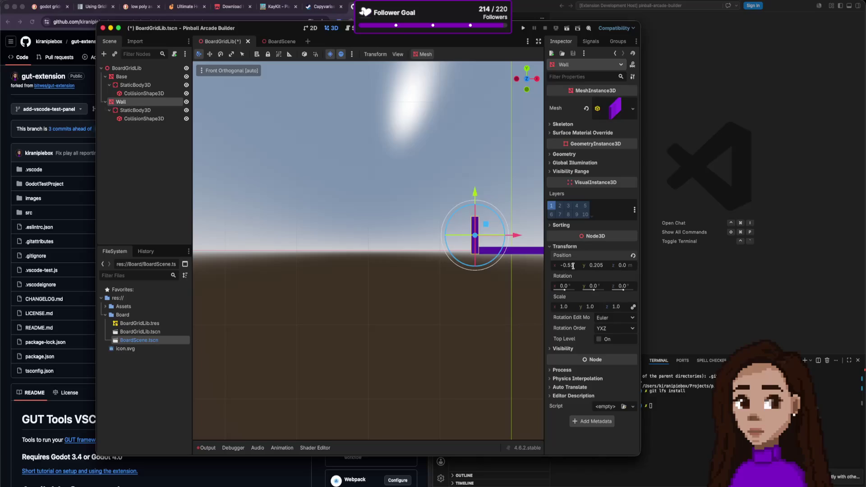
pyautogui.moveTo(573, 266)
pyautogui.mouseDown()
pyautogui.moveTo(581, 269)
pyautogui.moveTo(541, 269)
pyautogui.moveTo(568, 267)
pyautogui.mouseUp()
pyautogui.click(569, 266)
pyautogui.write('6')
pyautogui.press('Return')
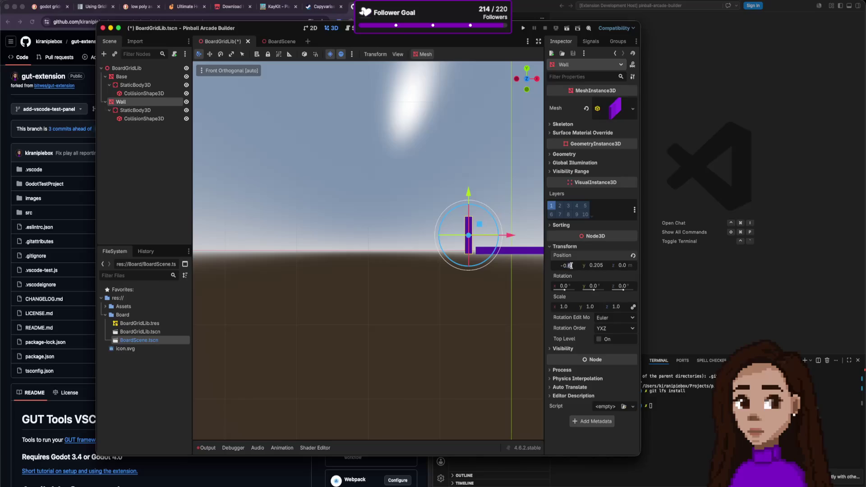
pyautogui.moveTo(571, 266); pyautogui.dragTo(575, 266)
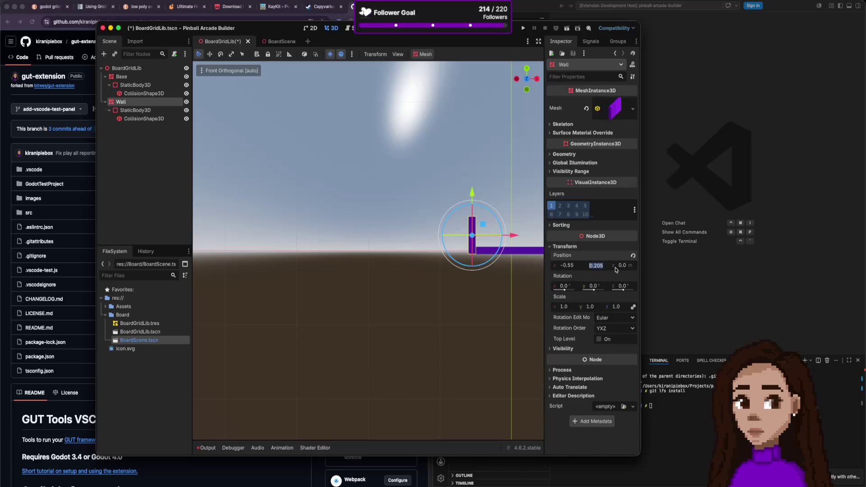
# - Set the Wall's Position y to 0.2, deselect it, and save BoardGridLib
pyautogui.write('0.')
pyautogui.write('2')
pyautogui.press('Return')
pyautogui.click(516, 257)
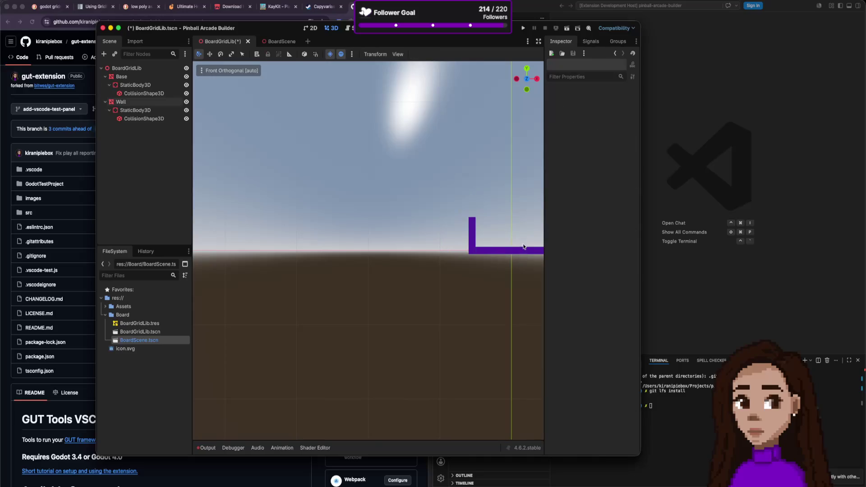
pyautogui.scroll(-3, 521, 246)
pyautogui.scroll(-5, 512, 236)
pyautogui.scroll(3, 502, 249)
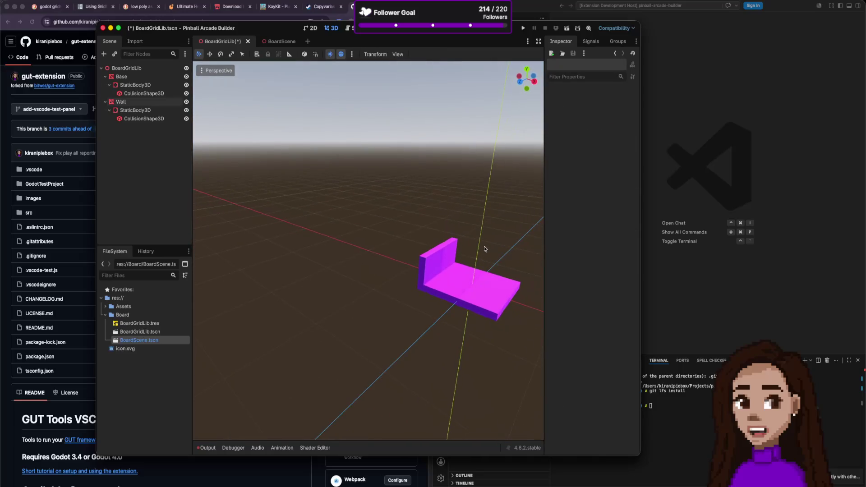
pyautogui.hotkey('ctrl', 's')
# - Export BoardGridLib as a mesh library, overwriting BoardGridLib.tres, and return to BoardScene
pyautogui.click(127, 67)
pyautogui.click(45, 1)
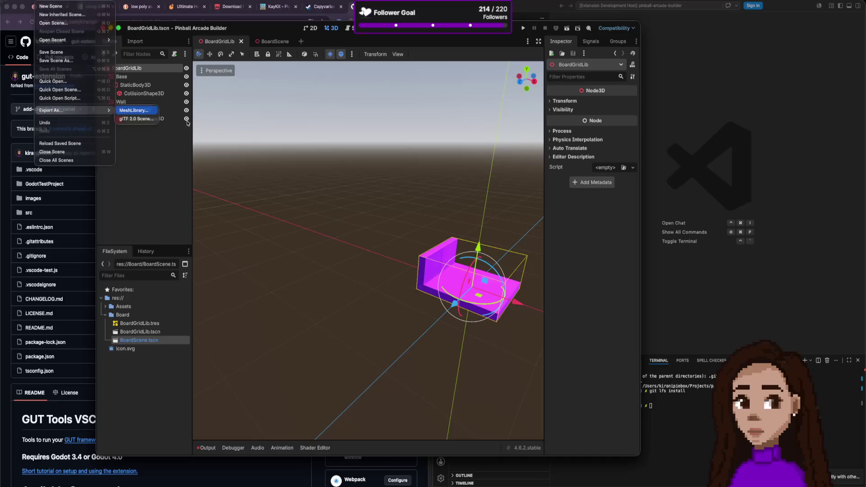
pyautogui.click(132, 111)
pyautogui.click(490, 356)
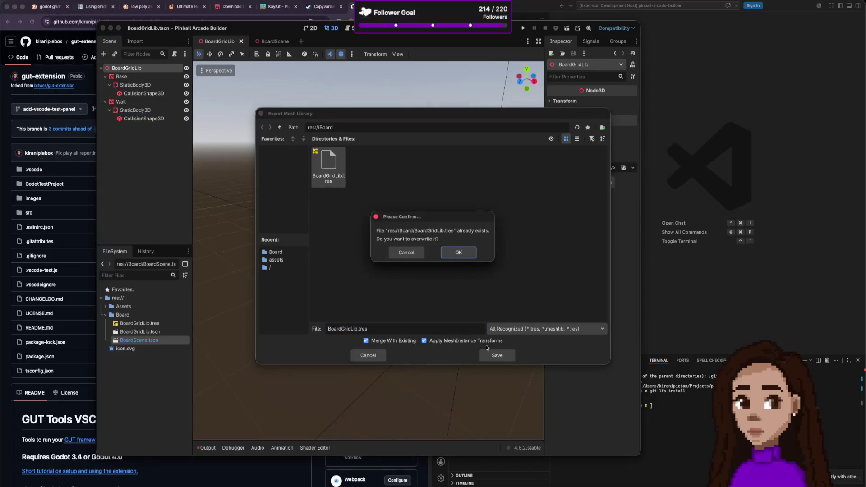
pyautogui.click(460, 252)
pyautogui.scroll(-1, 499, 214)
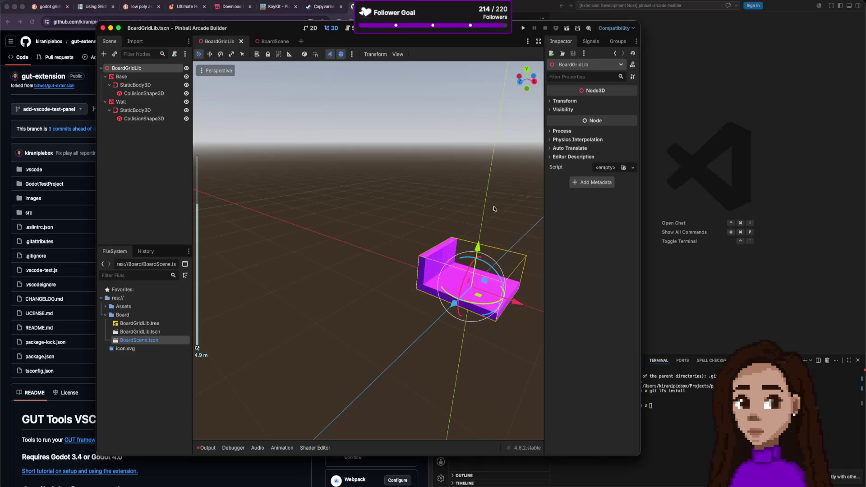
pyautogui.click(268, 41)
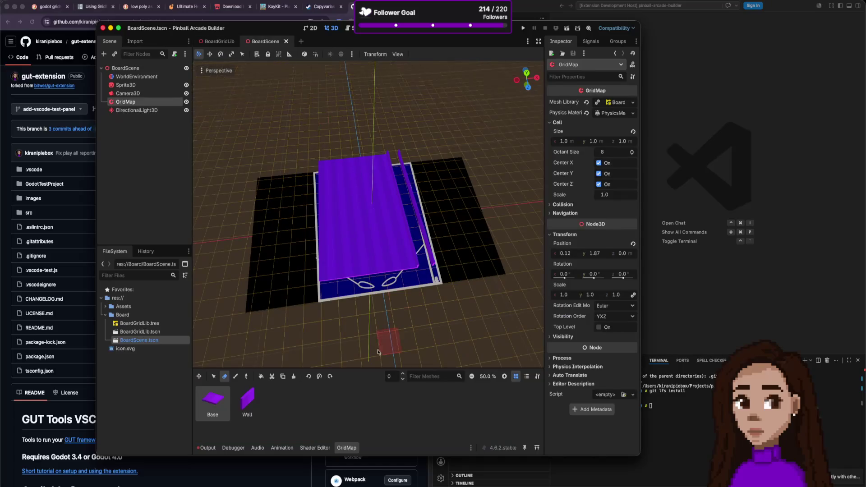
# - Erase the old wall pieces along the board's right edge
pyautogui.click(633, 103)
pyautogui.click(632, 104)
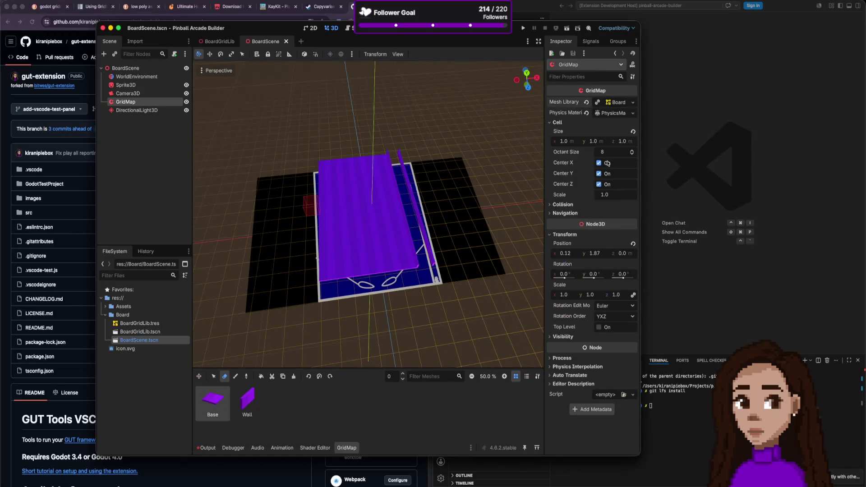
pyautogui.scroll(5, 465, 186)
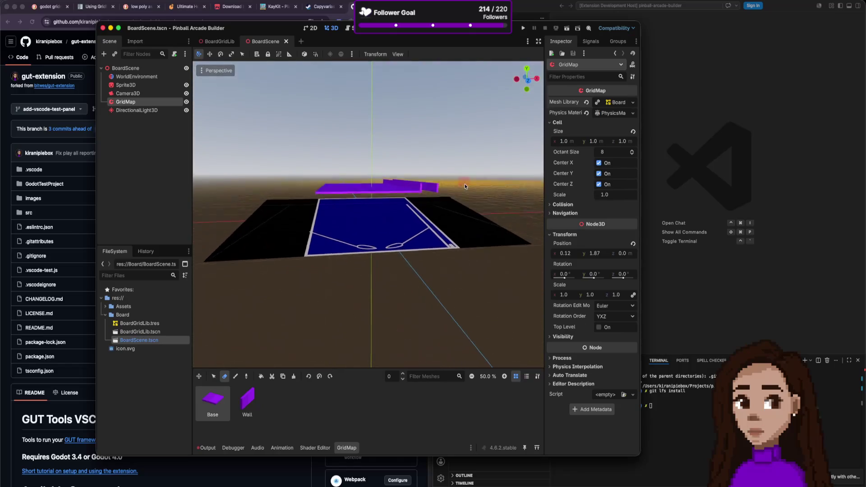
pyautogui.scroll(-5, 465, 186)
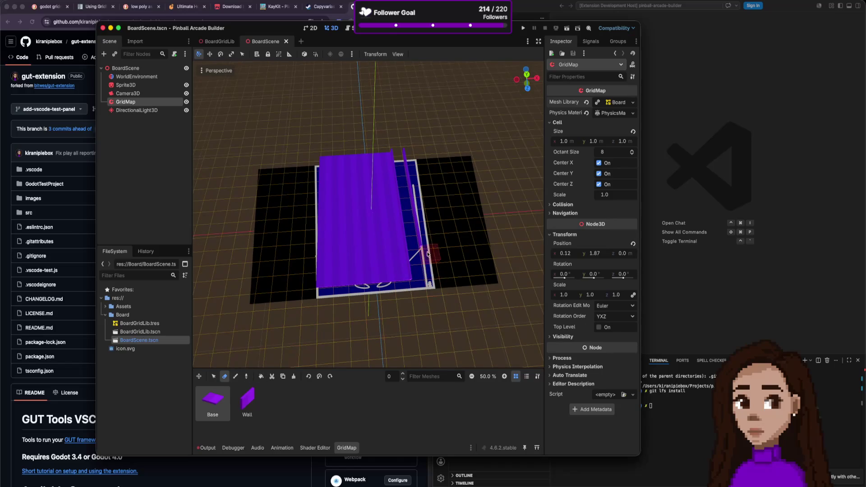
pyautogui.click(410, 172)
pyautogui.click(414, 208)
pyautogui.scroll(2, 413, 201)
pyautogui.scroll(3, 414, 202)
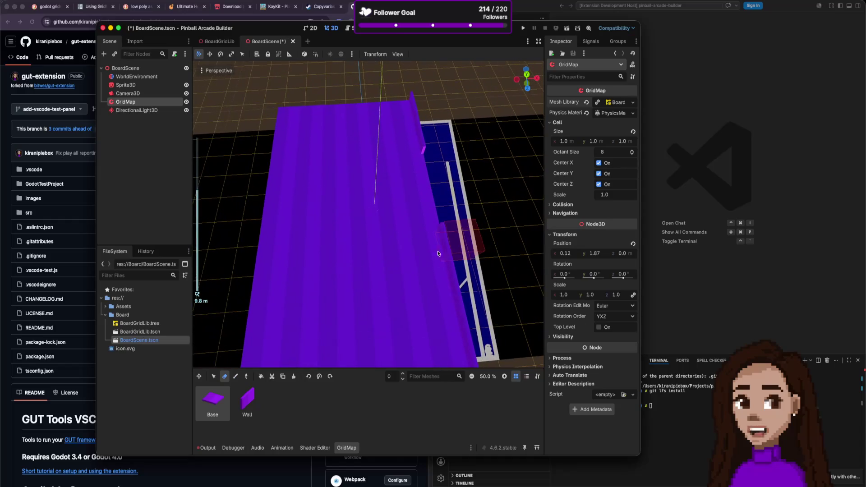
# - Rotate the Wall piece and paint a wall row along the slab's lower edge
pyautogui.click(247, 401)
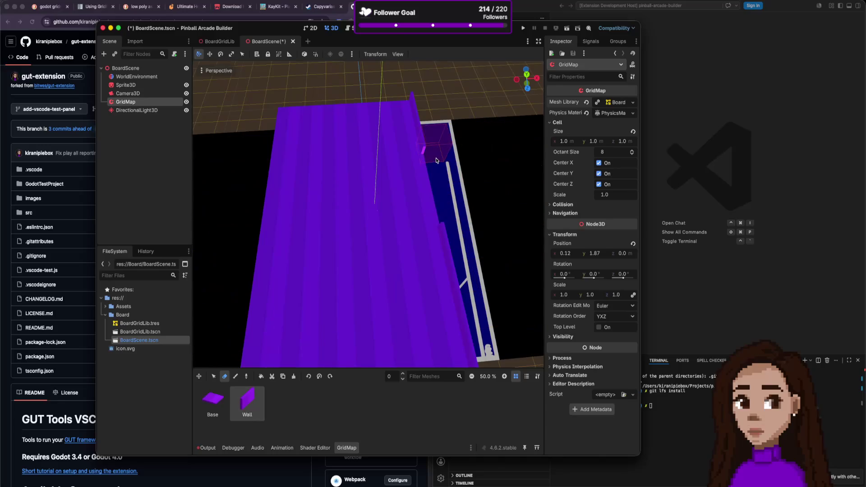
pyautogui.click(235, 376)
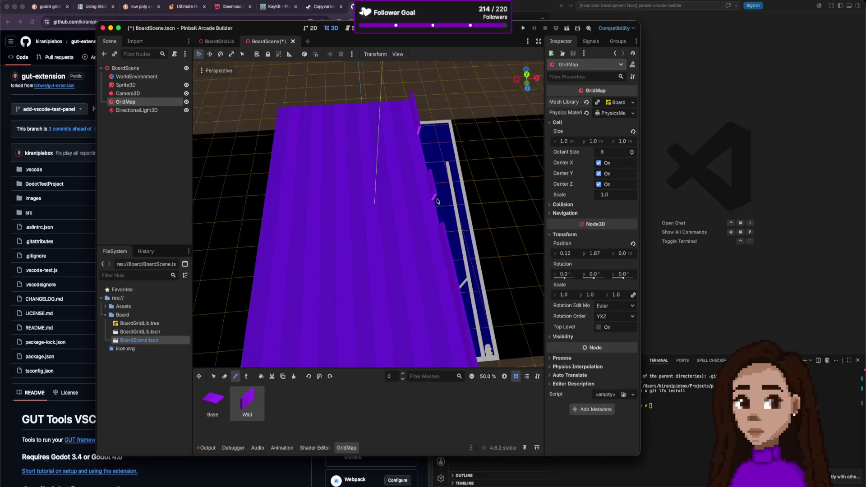
pyautogui.scroll(-5, 435, 226)
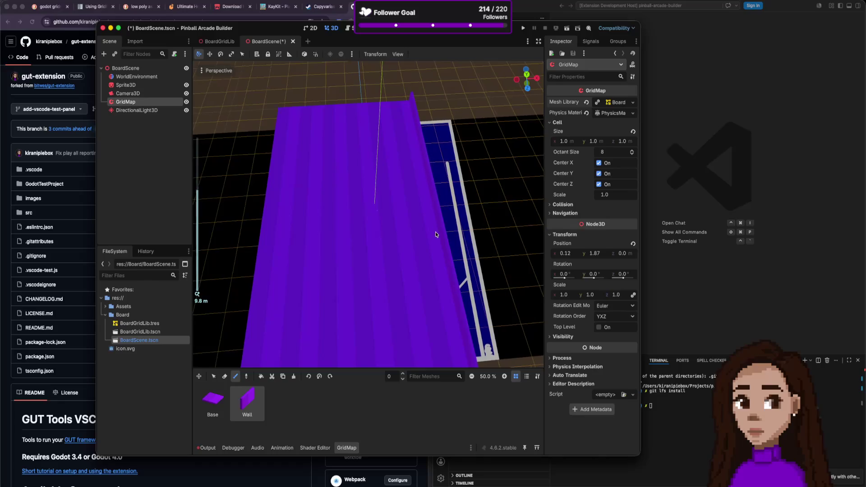
pyautogui.scroll(-3, 436, 222)
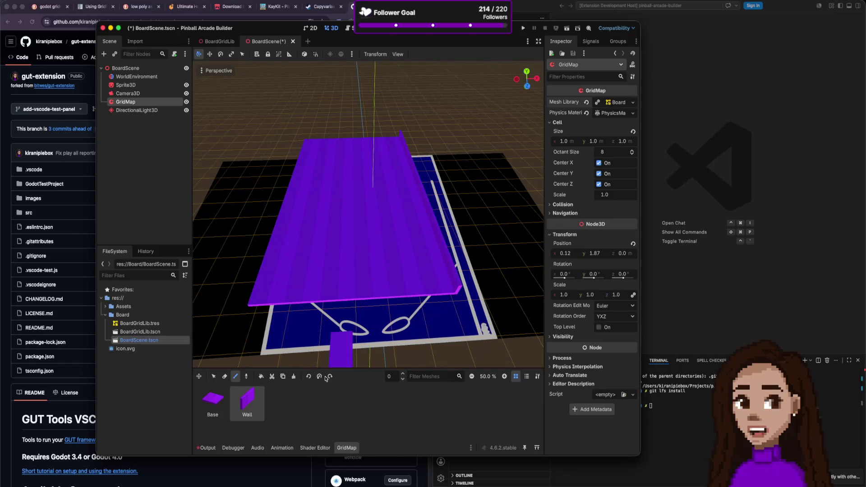
pyautogui.click(330, 377)
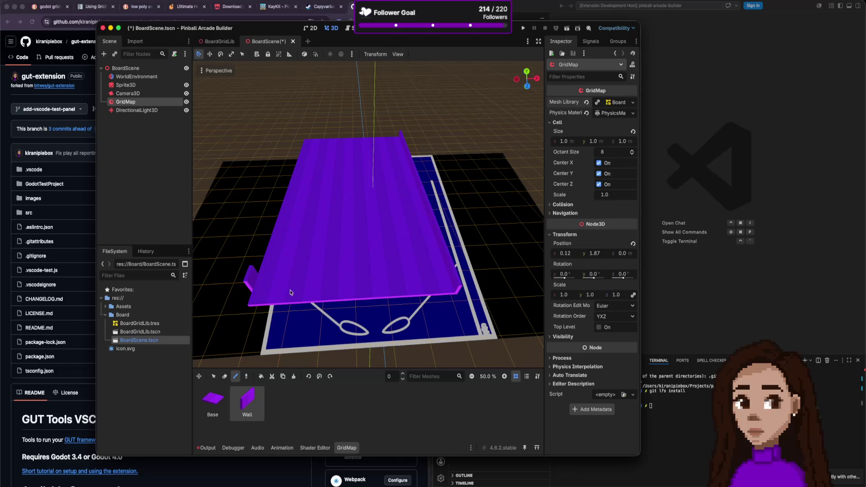
pyautogui.click(310, 378)
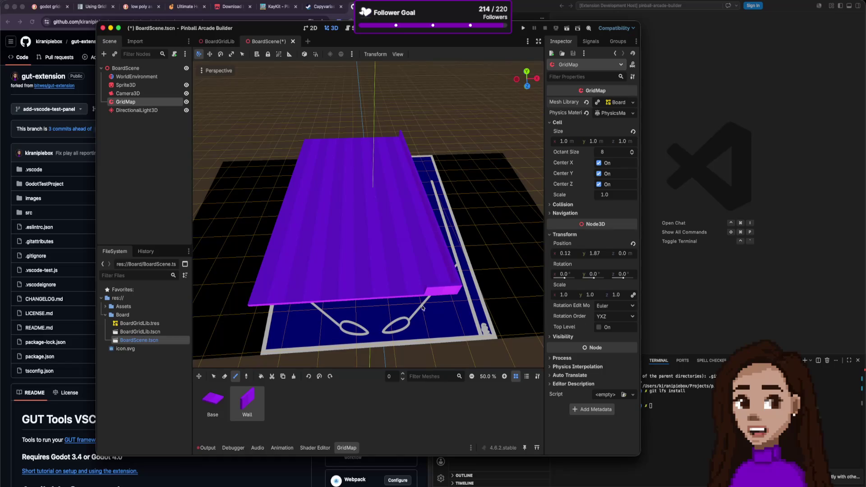
pyautogui.rightClick(381, 307)
pyautogui.moveTo(394, 311); pyautogui.dragTo(275, 317)
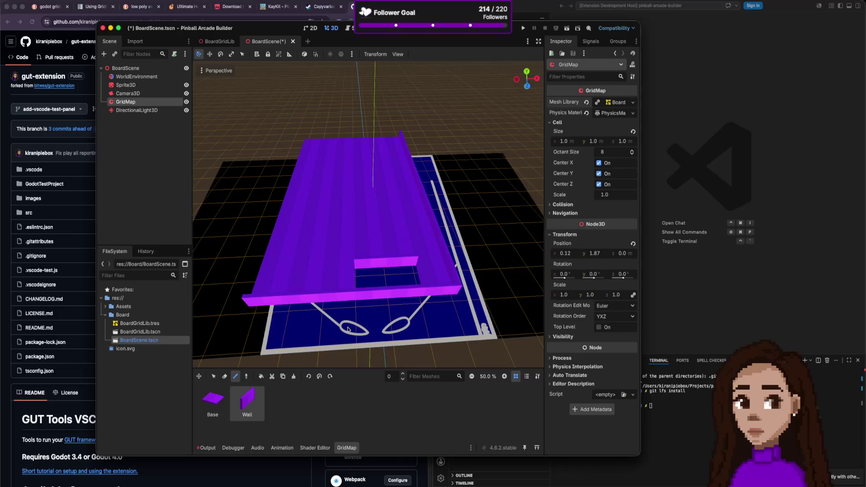
# - Fill the slab's notches with Base tiles and insert one more Wall piece
pyautogui.click(212, 401)
pyautogui.moveTo(406, 276); pyautogui.dragTo(381, 281)
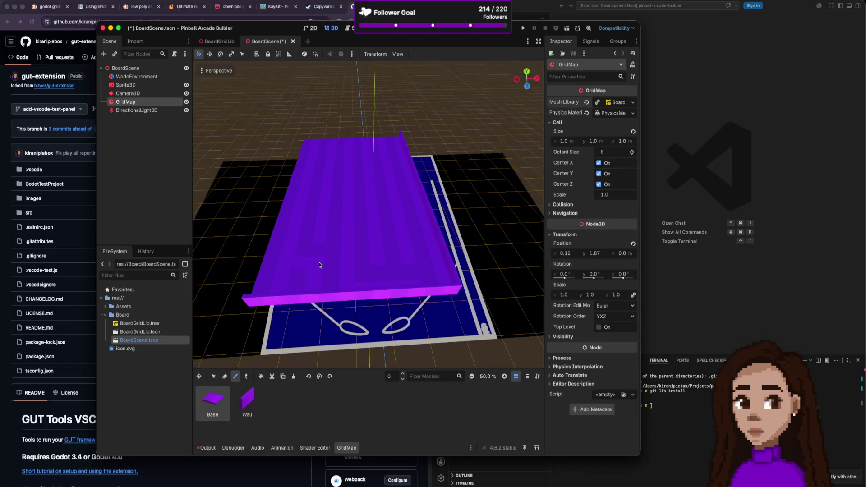
pyautogui.hscroll(-5, 319, 266)
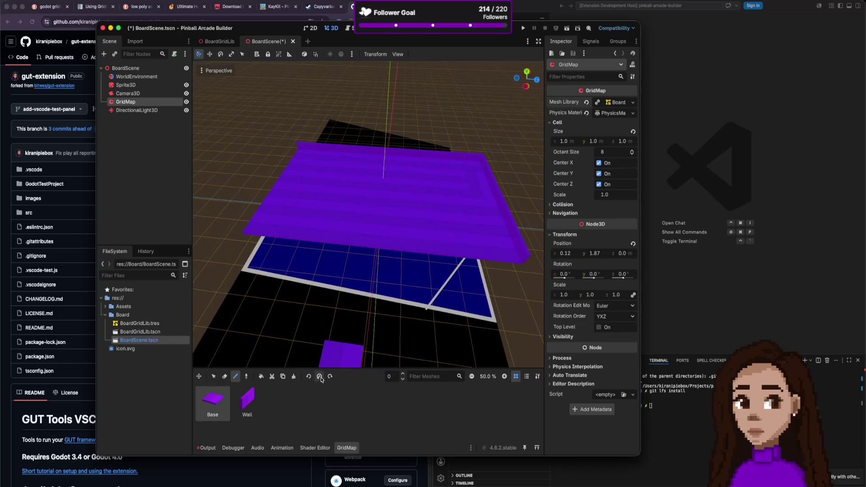
pyautogui.click(255, 403)
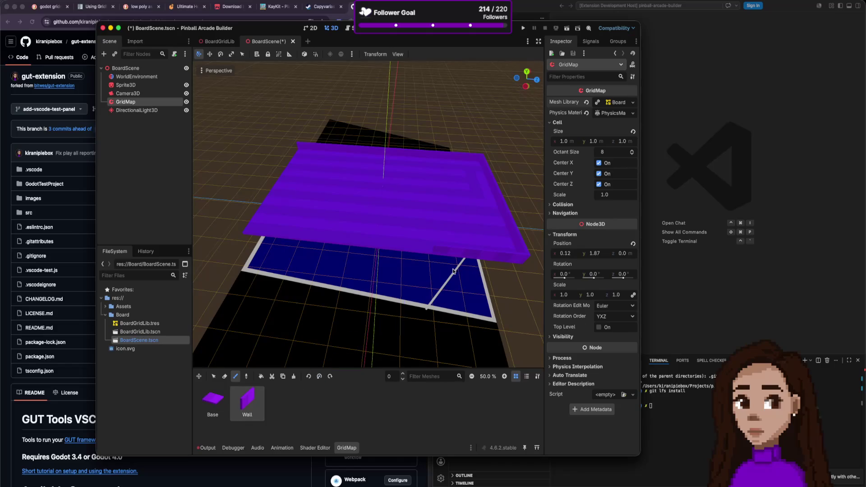
pyautogui.click(386, 259)
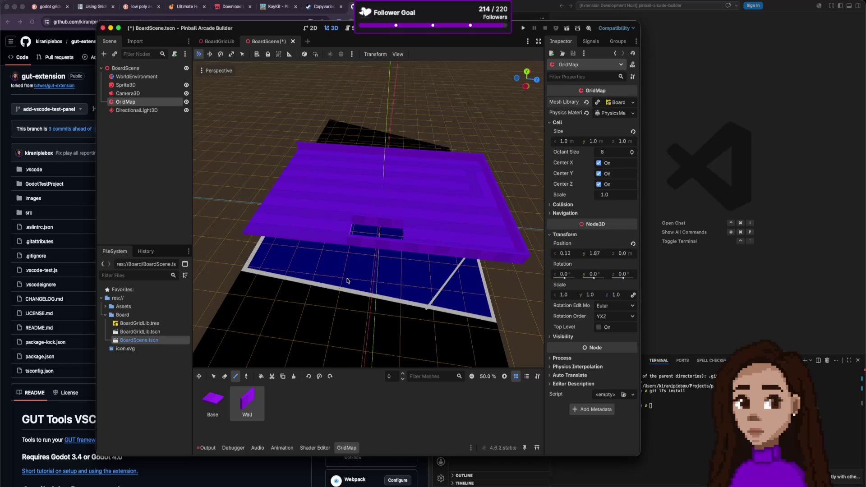
pyautogui.click(227, 405)
pyautogui.click(390, 235)
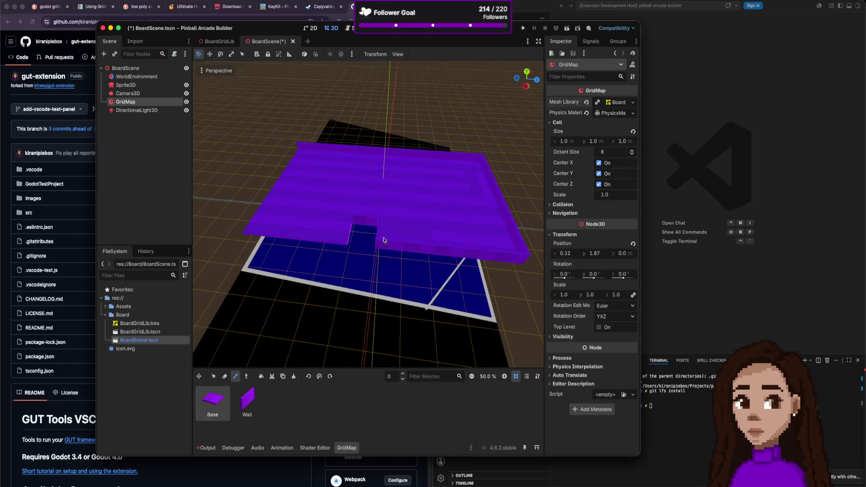
pyautogui.hscroll(-5, 352, 260)
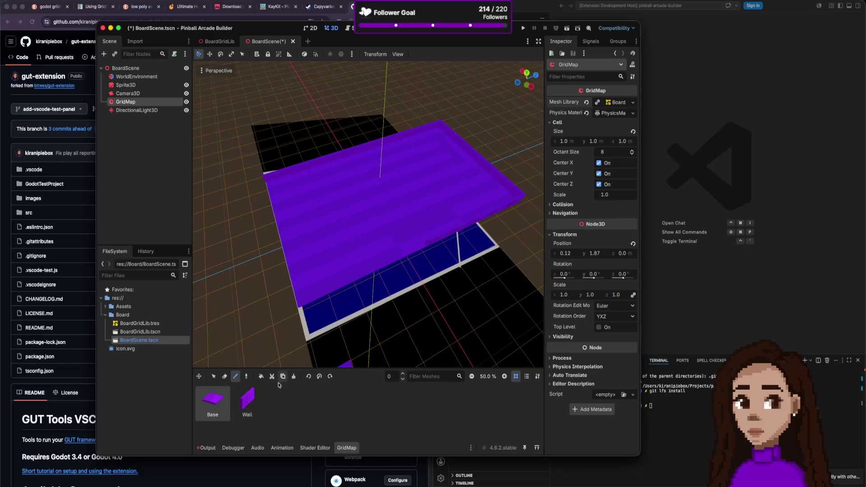
# - Paint a row of Wall pieces along the slab's front edge
pyautogui.click(247, 403)
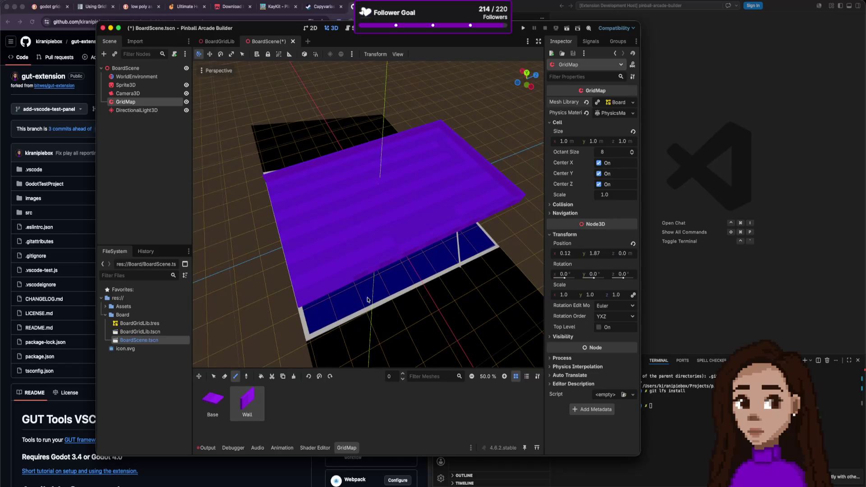
pyautogui.hscroll(-5, 352, 308)
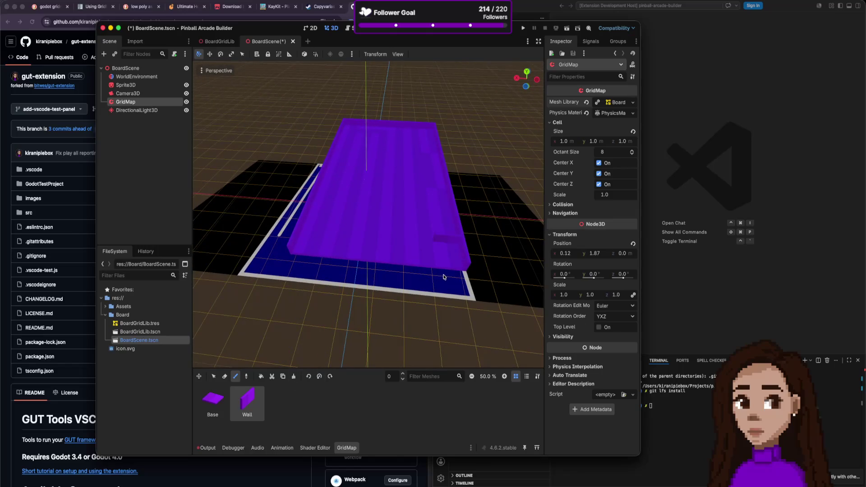
pyautogui.moveTo(444, 284); pyautogui.dragTo(396, 283)
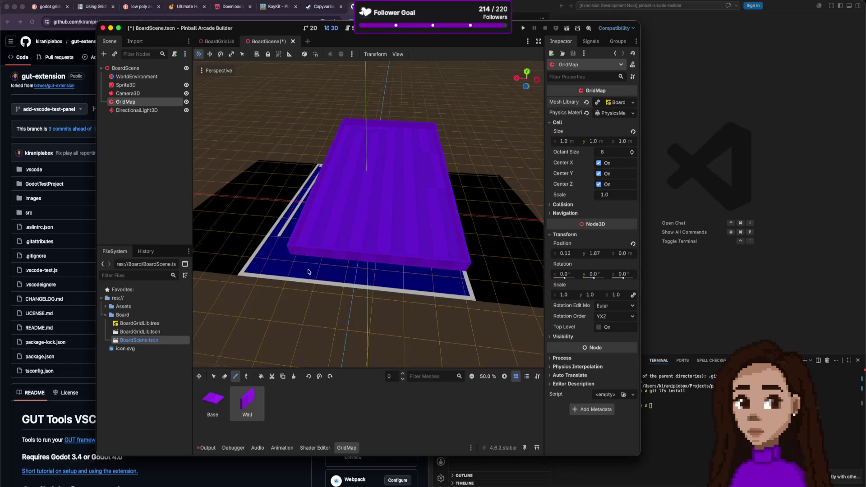
pyautogui.hscroll(-10, 308, 271)
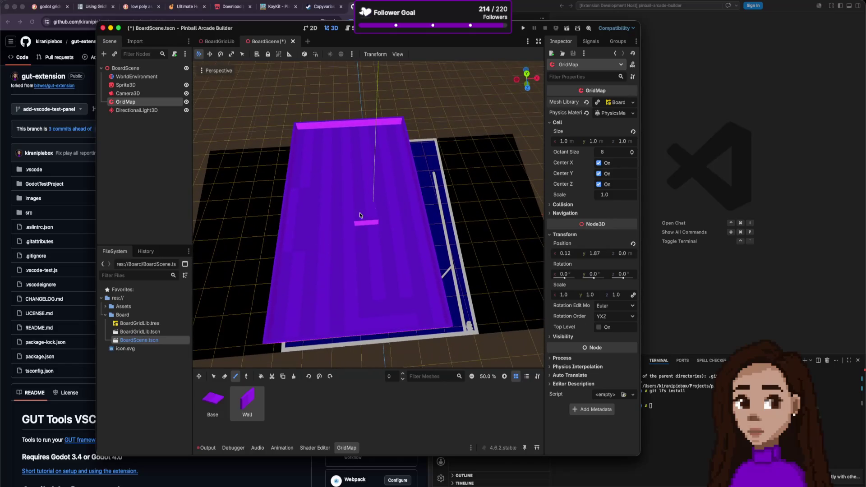
pyautogui.scroll(5, 359, 213)
pyautogui.scroll(3, 363, 215)
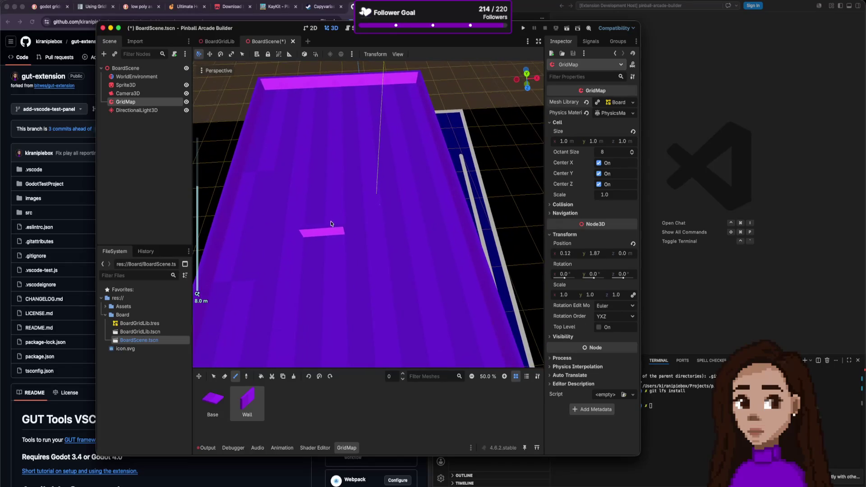
pyautogui.scroll(-5, 278, 213)
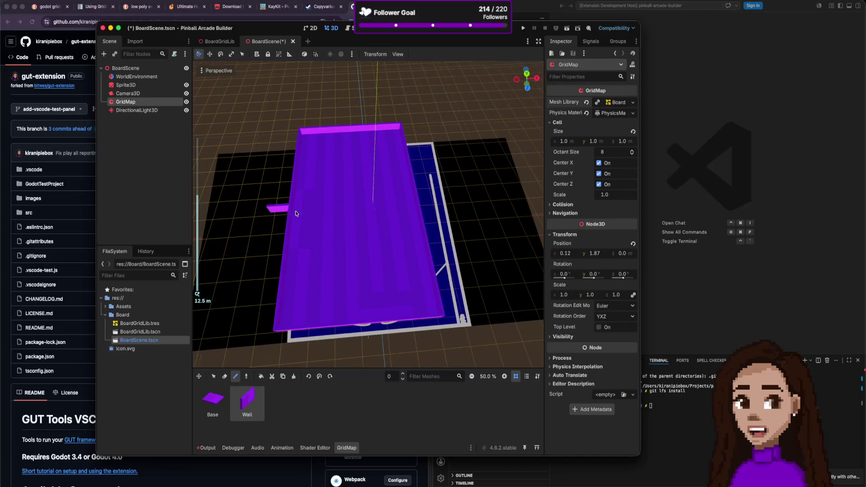
pyautogui.scroll(3, 322, 211)
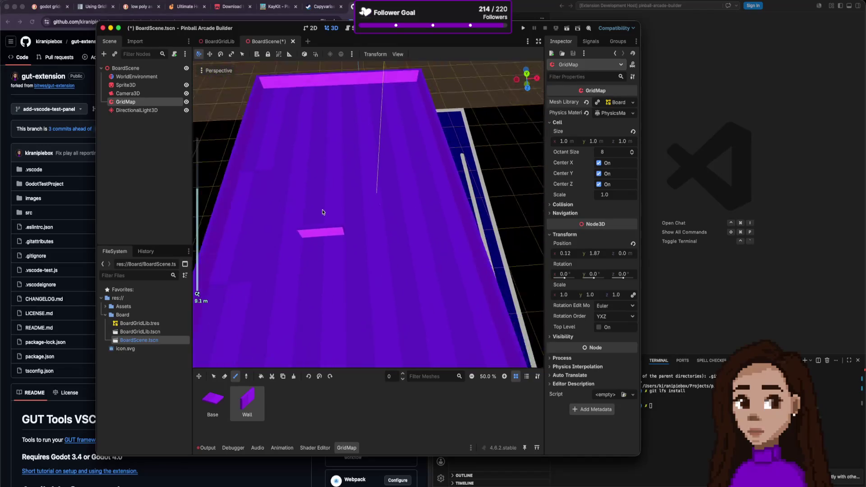
pyautogui.scroll(-4, 321, 212)
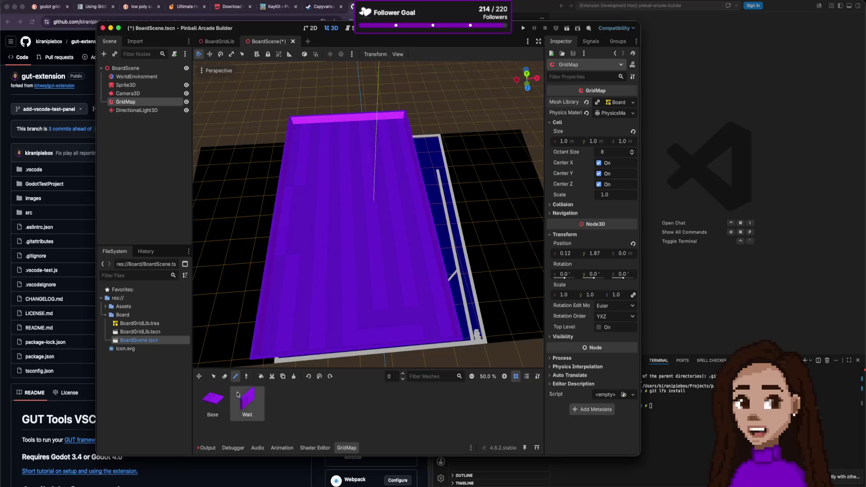
# - Reselect the Base piece, save BoardScene, and start a new empty scene
pyautogui.click(212, 399)
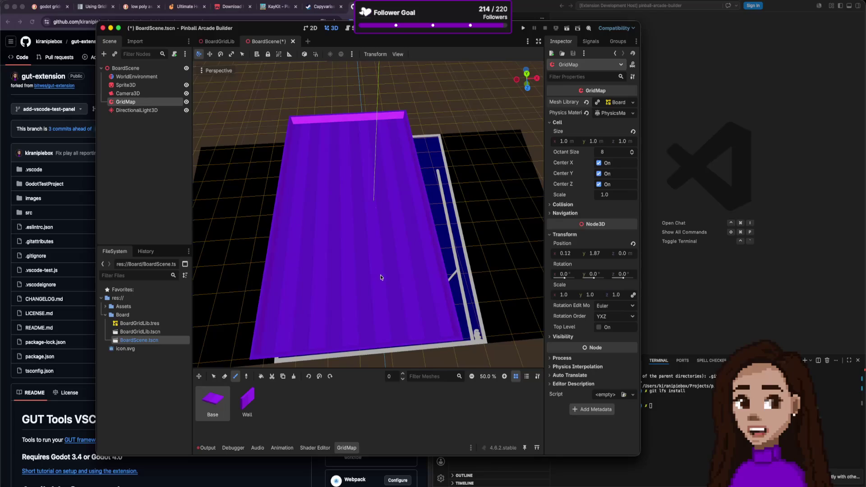
pyautogui.hscroll(-5, 370, 280)
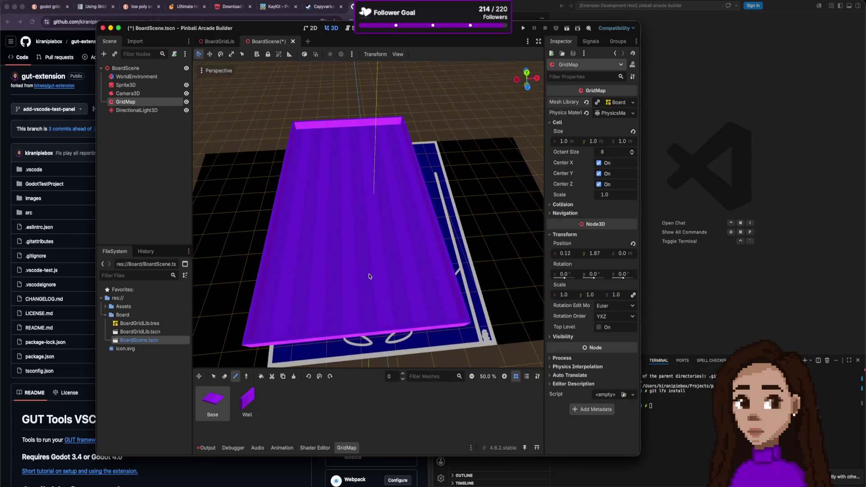
pyautogui.hscroll(-3, 345, 292)
pyautogui.scroll(-2, 239, 225)
pyautogui.hotkey('ctrl', 's')
pyautogui.click(300, 41)
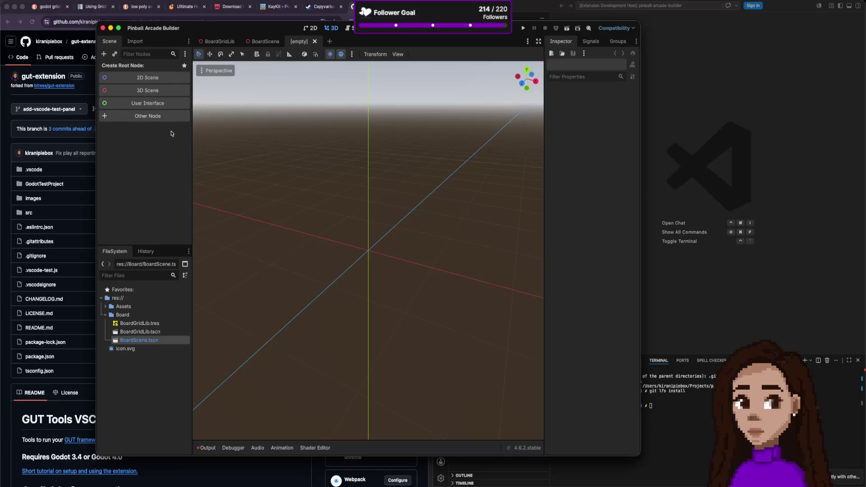
# - Give the new scene a Node3D root named Ball
pyautogui.click(173, 93)
pyautogui.doubleClick(139, 69)
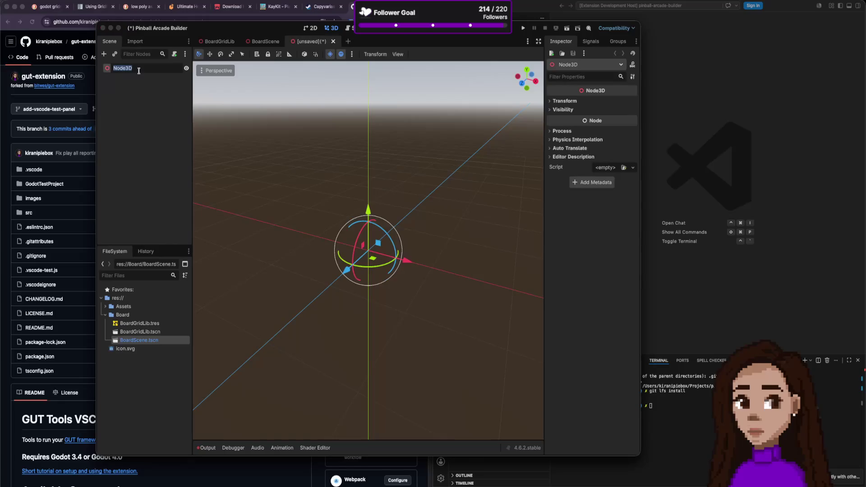
pyautogui.write('l')
pyautogui.press('Return')
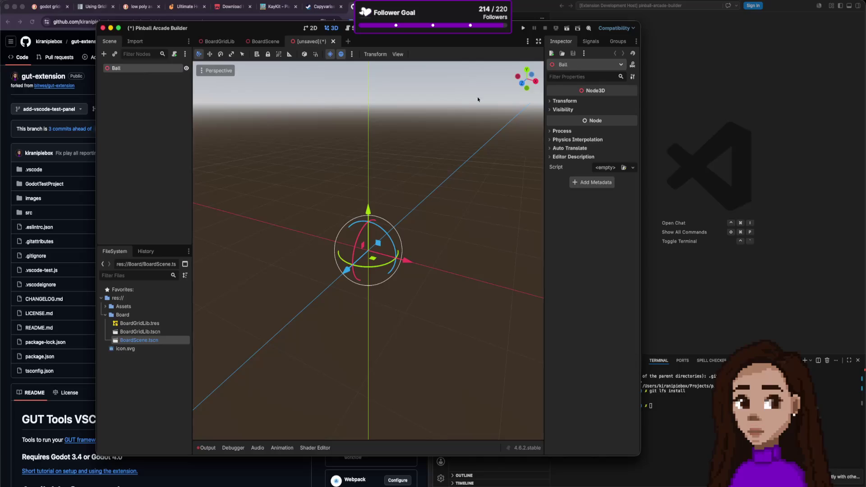
# - Open the Create New Node dialog and search for 'cs'
pyautogui.press('super+shift+o')
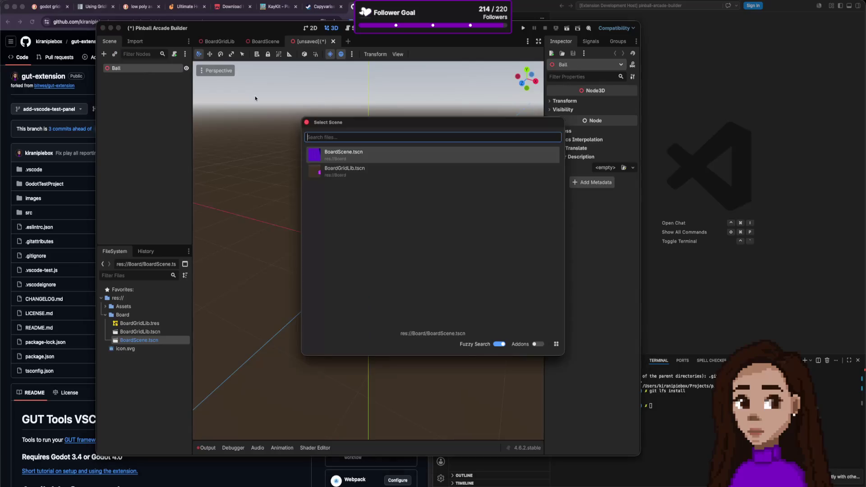
pyautogui.press('Escape')
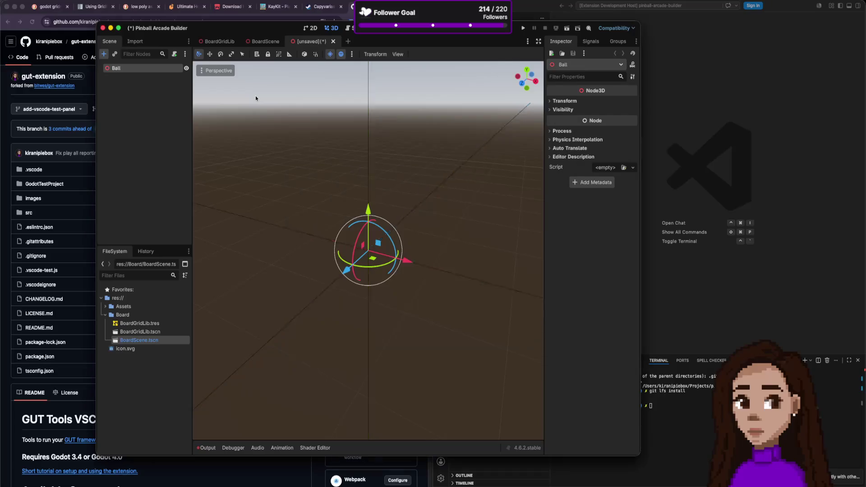
pyautogui.press('super+a')
pyautogui.write('cs')
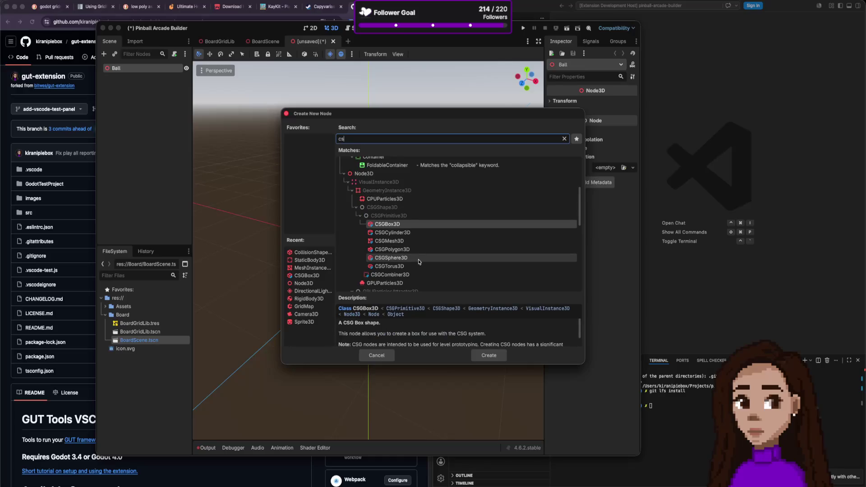
# - Add a CSGSphere3D as a child of Ball
pyautogui.click(390, 257)
pyautogui.click(487, 355)
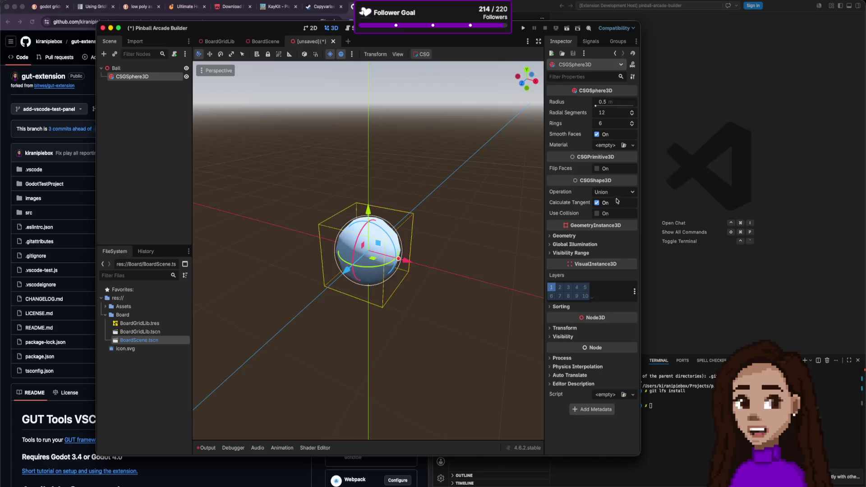
pyautogui.click(632, 145)
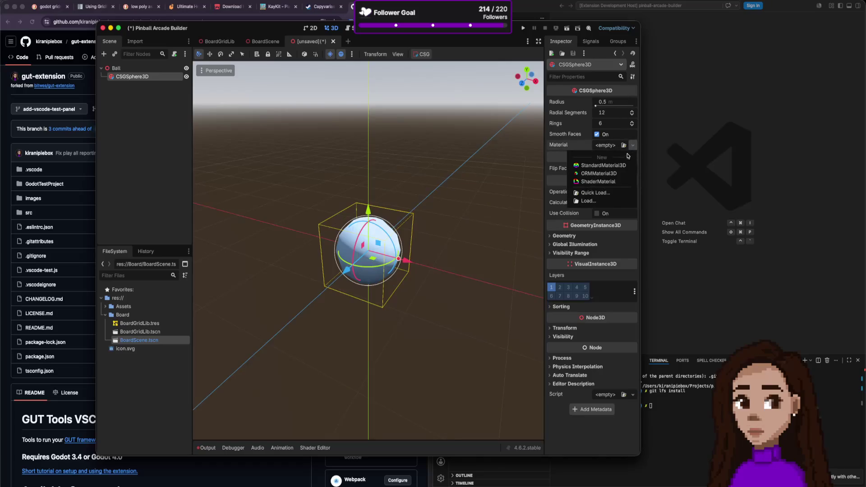
pyautogui.click(106, 306)
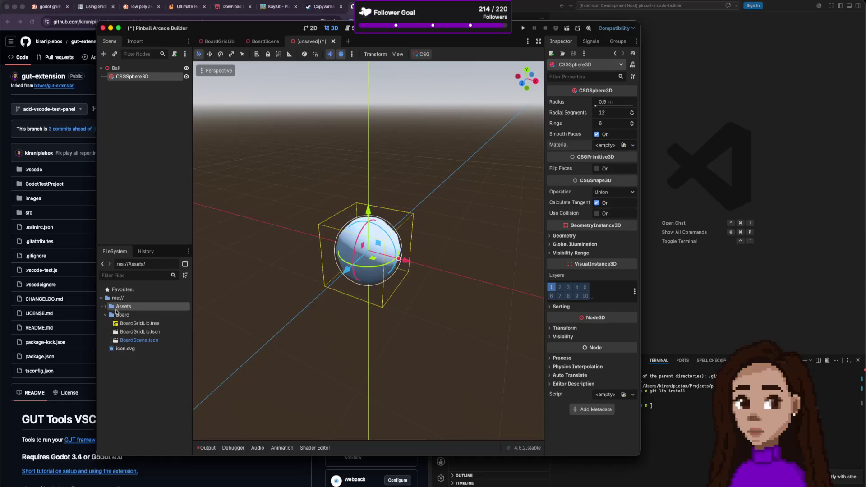
# - Apply Green texture_04.png as the sphere's material and enable Use Collision
pyautogui.click(106, 308)
pyautogui.scroll(-5, 138, 351)
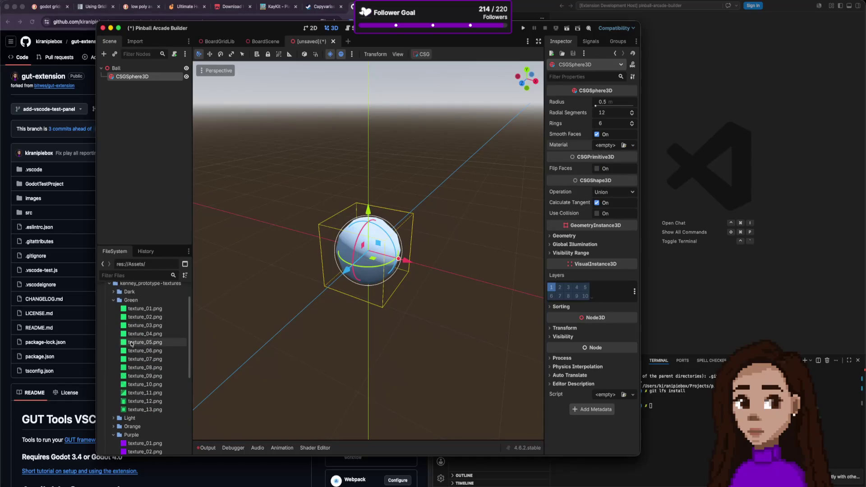
pyautogui.scroll(-3, 144, 360)
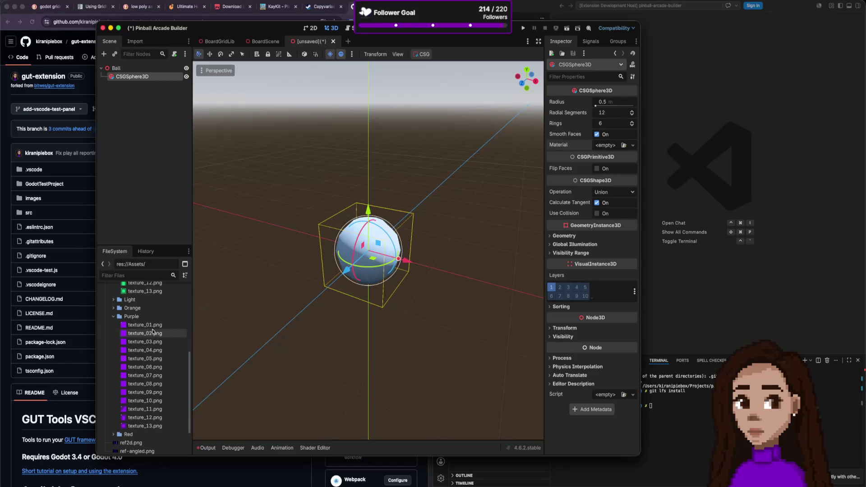
pyautogui.scroll(6, 156, 332)
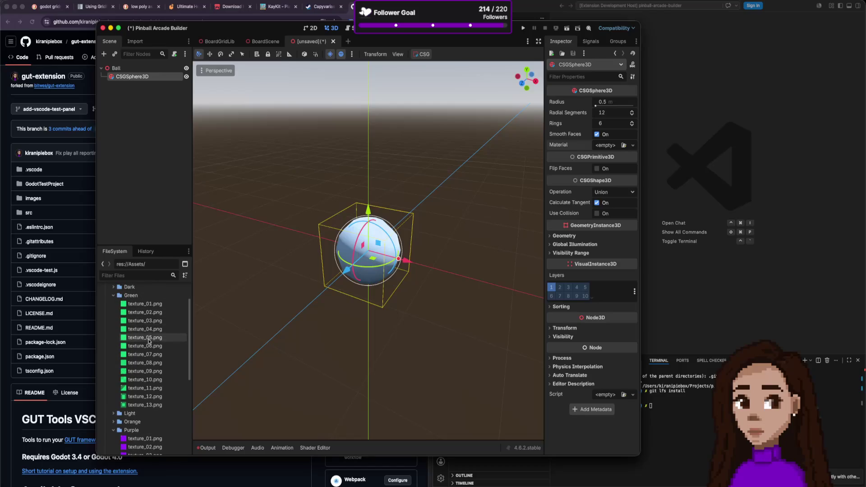
pyautogui.moveTo(151, 332)
pyautogui.mouseDown()
pyautogui.moveTo(368, 253)
pyautogui.moveTo(604, 149)
pyautogui.mouseUp()
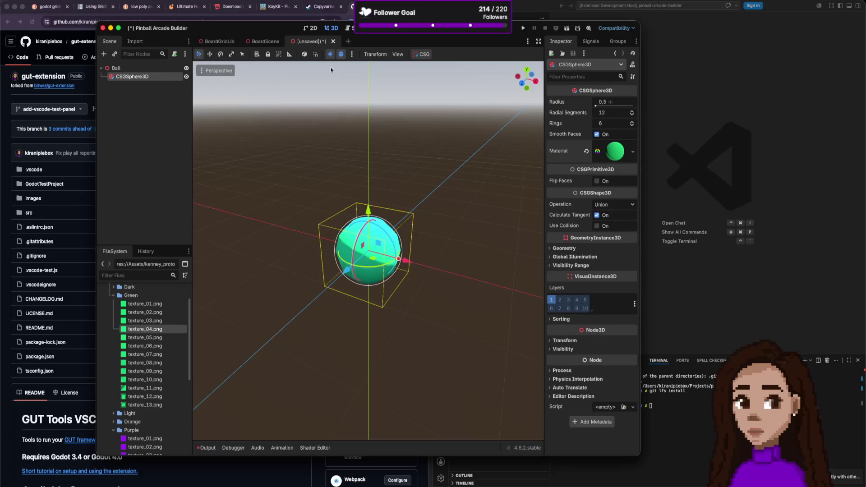
pyautogui.click(597, 226)
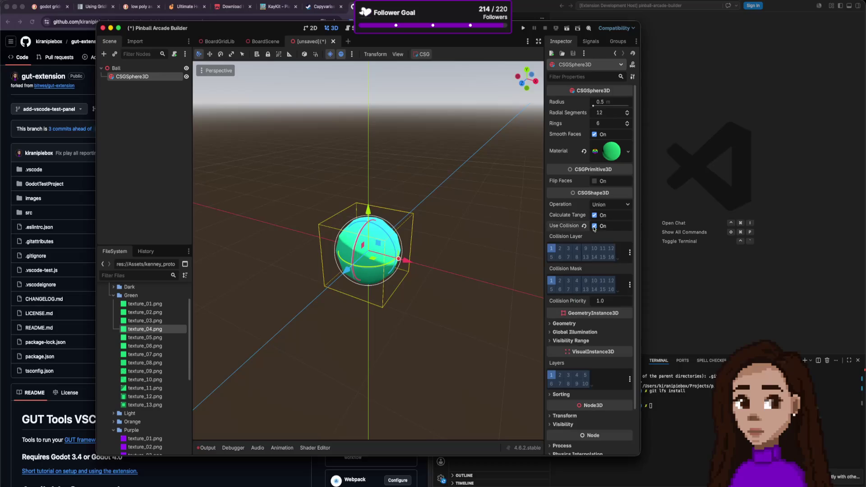
pyautogui.press('super+s')
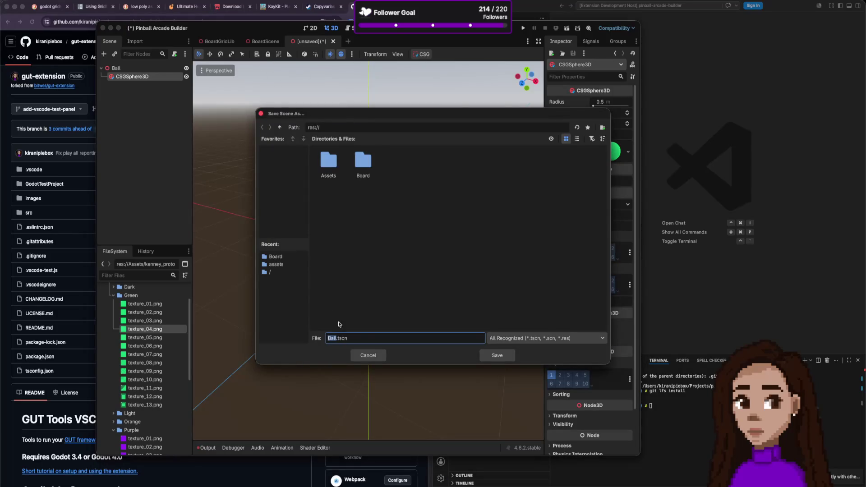
# - Save Ball.tscn in Board, instance it under GridMap above the board, and save
pyautogui.doubleClick(366, 162)
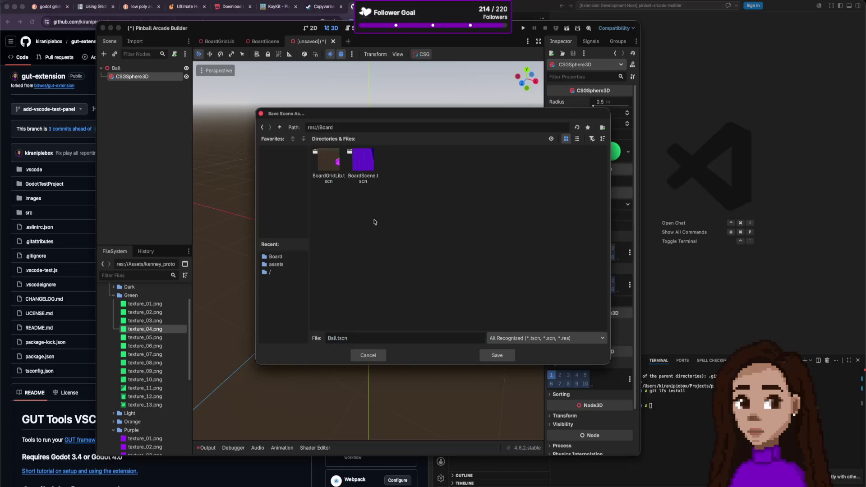
pyautogui.click(494, 357)
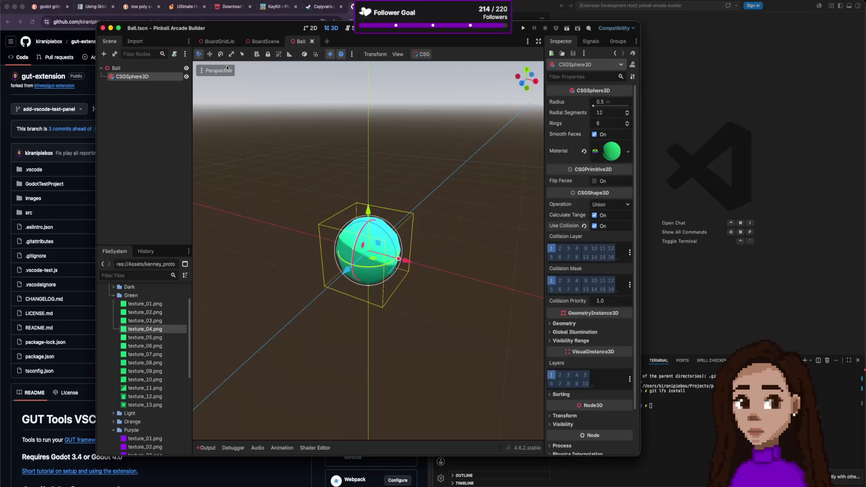
pyautogui.click(263, 42)
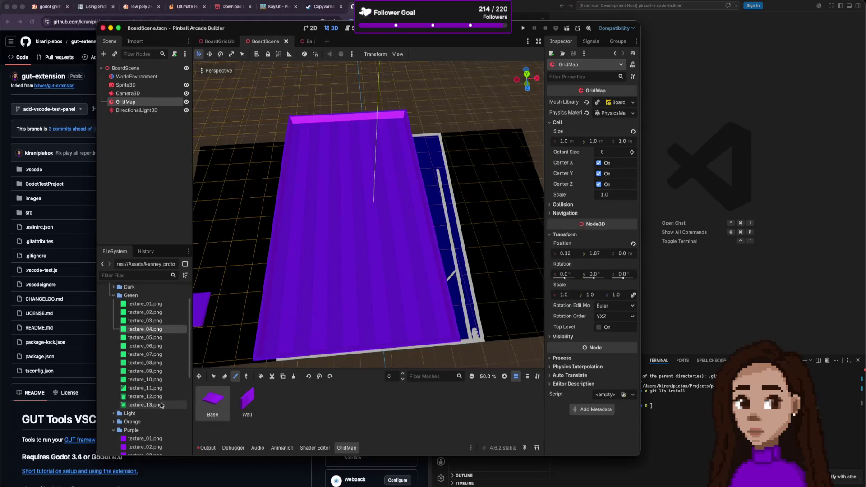
pyautogui.hotkey('ctrl', 'shift', 'a')
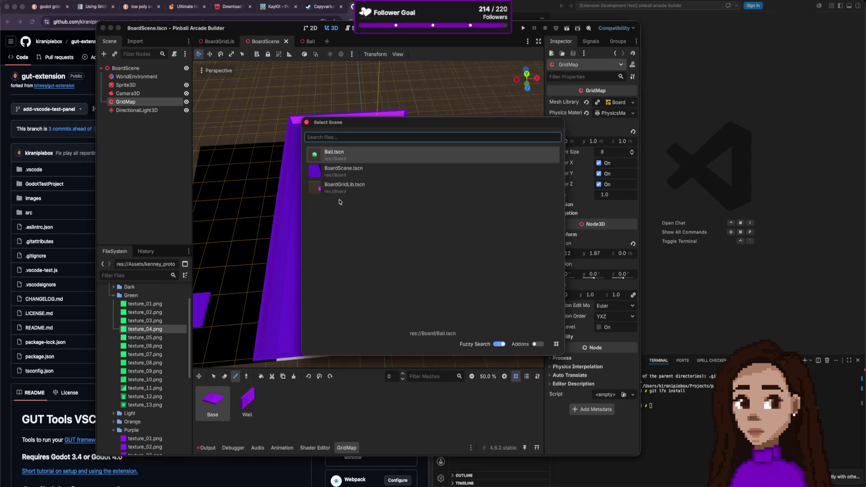
pyautogui.doubleClick(347, 178)
pyautogui.moveTo(378, 227); pyautogui.dragTo(382, 197)
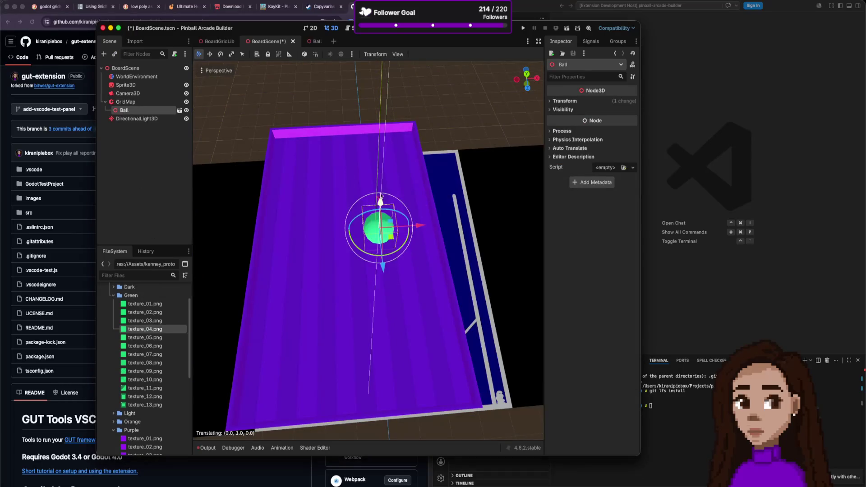
pyautogui.scroll(5, 401, 204)
pyautogui.scroll(-5, 401, 204)
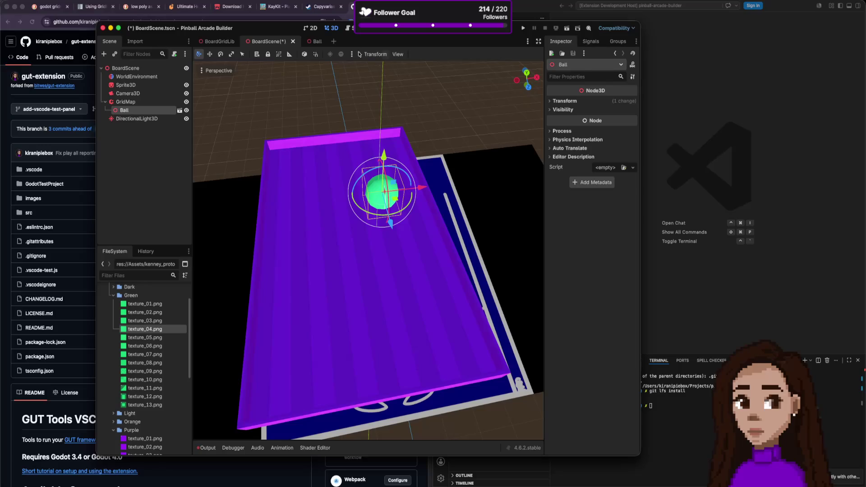
pyautogui.hotkey('ctrl', 's')
# - Set the Ball's CSGSphere3D radius to 0.25
pyautogui.click(309, 41)
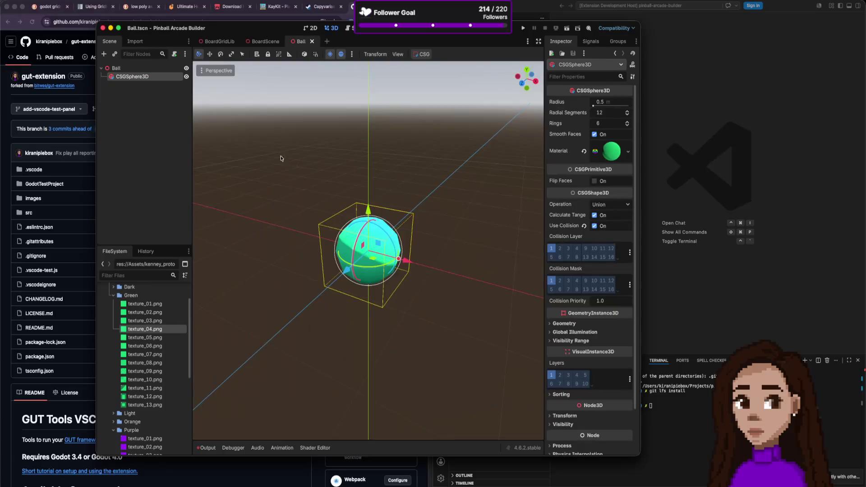
pyautogui.click(599, 102)
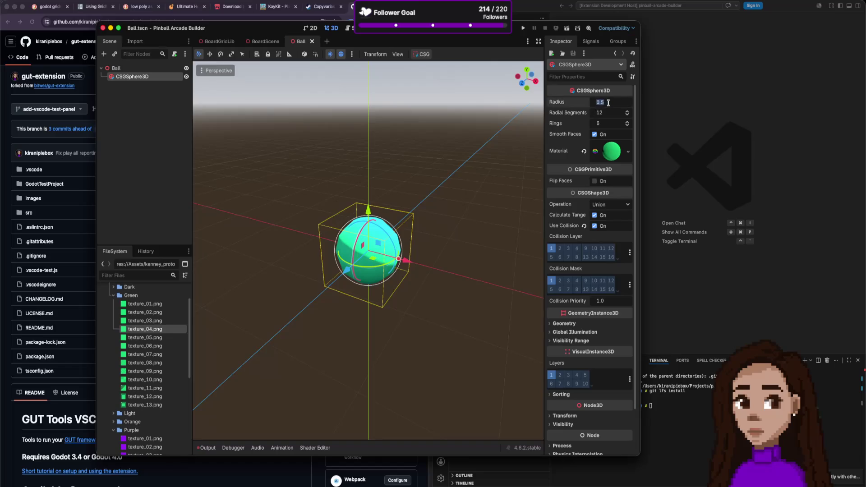
pyautogui.write('0.25')
pyautogui.press('Return')
# - Save the resized ball, then test-run the project from BoardScene and close the game window
pyautogui.press('super+s')
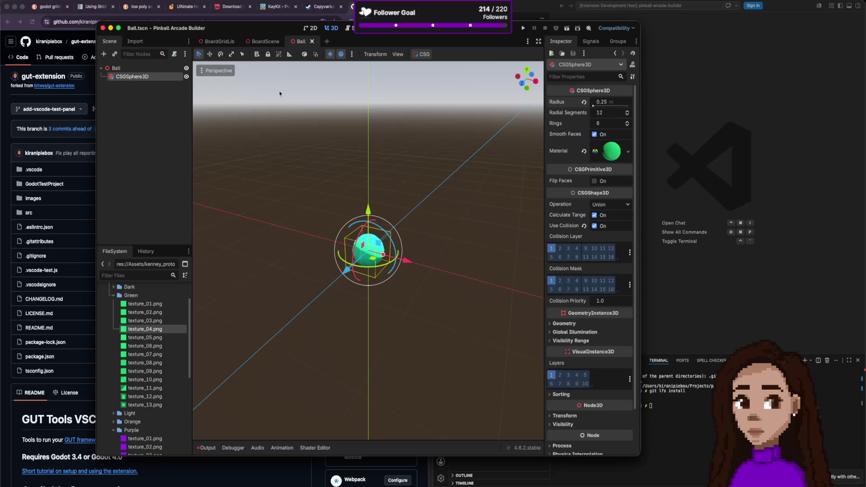
pyautogui.click(266, 41)
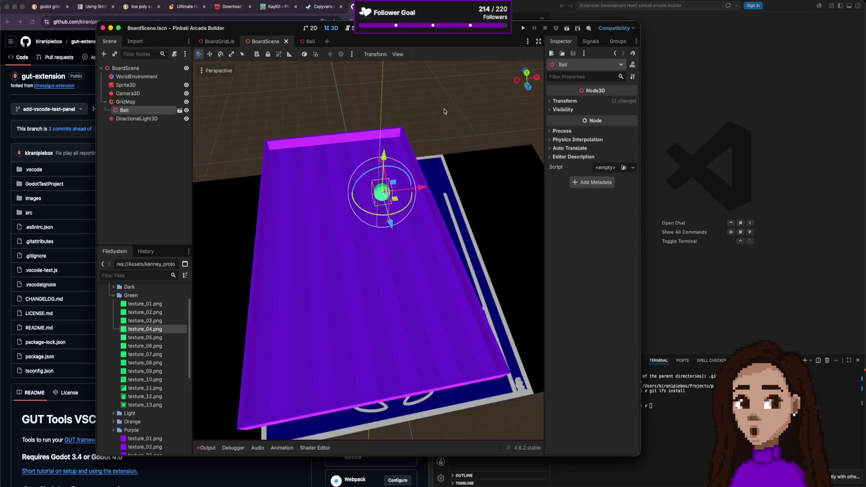
pyautogui.click(523, 28)
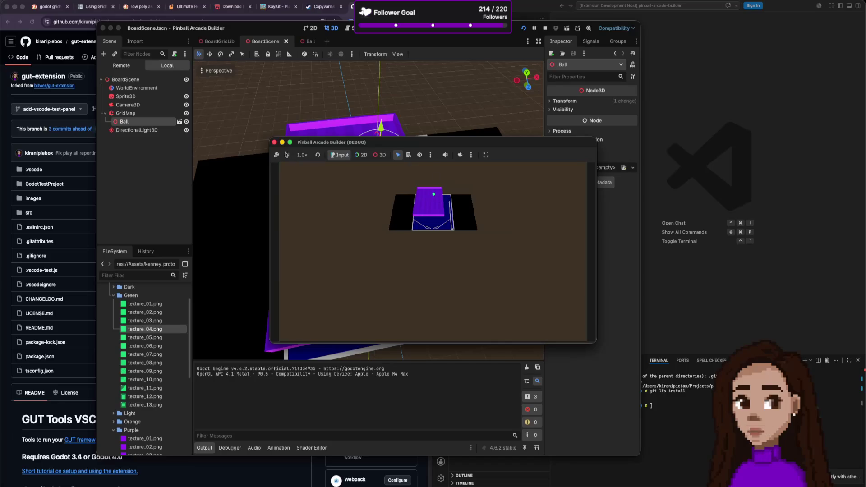
pyautogui.click(274, 143)
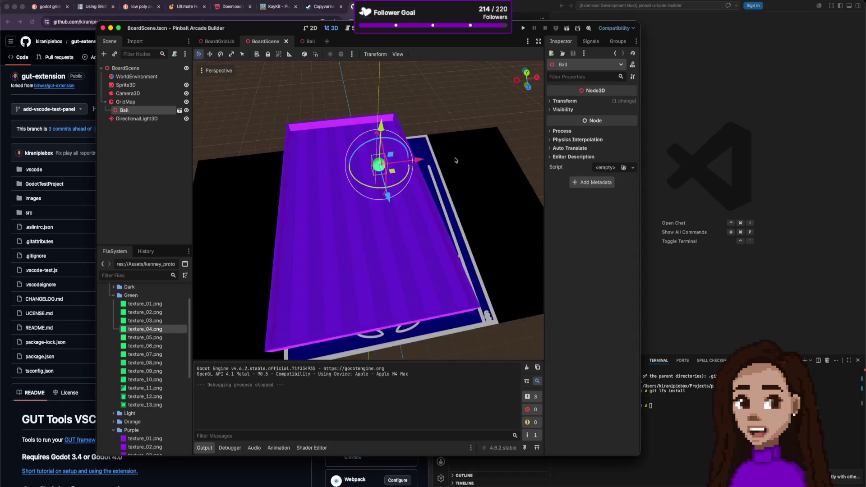
# - Drag Camera3D's gizmo to bring the camera down and in to about y 9.8, z 7.2
pyautogui.scroll(-10, 362, 173)
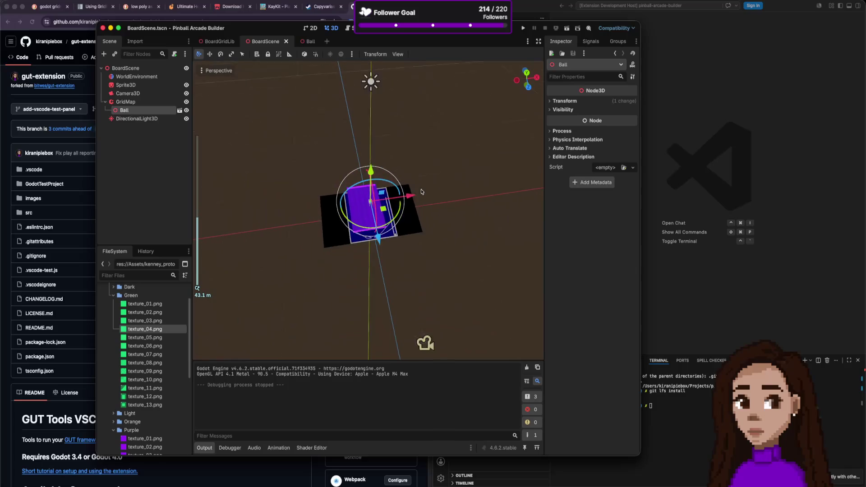
pyautogui.scroll(2, 406, 212)
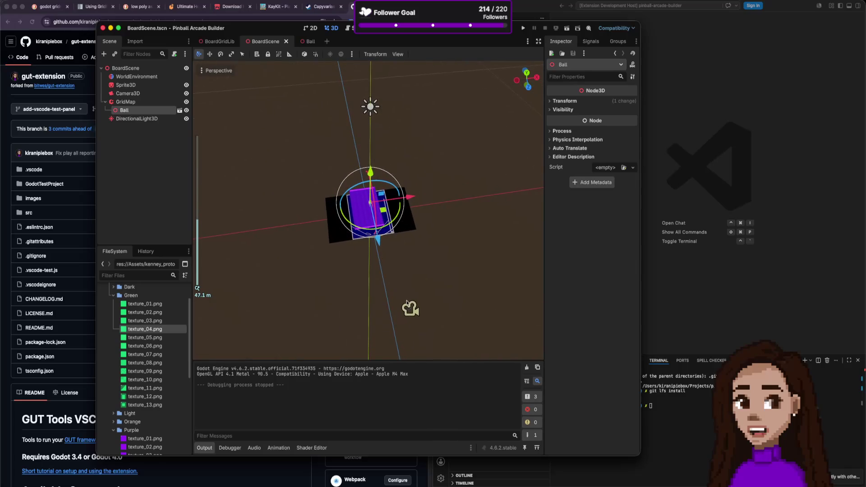
pyautogui.click(407, 302)
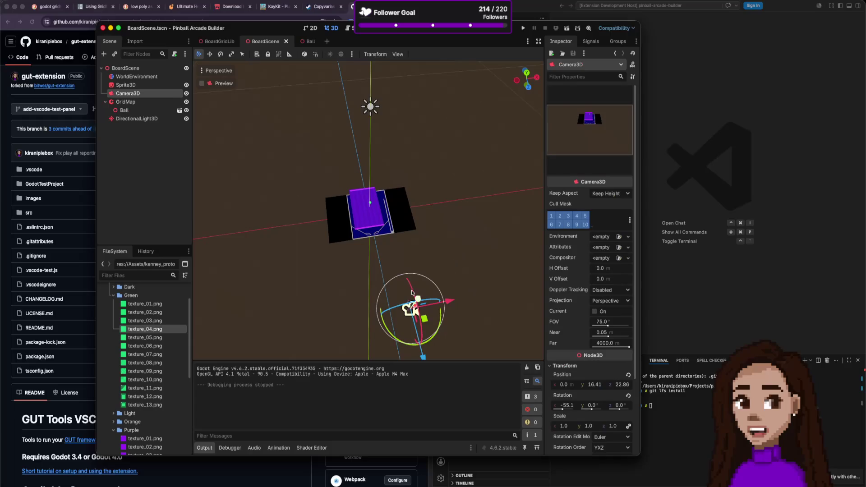
pyautogui.moveTo(422, 358); pyautogui.dragTo(369, 243)
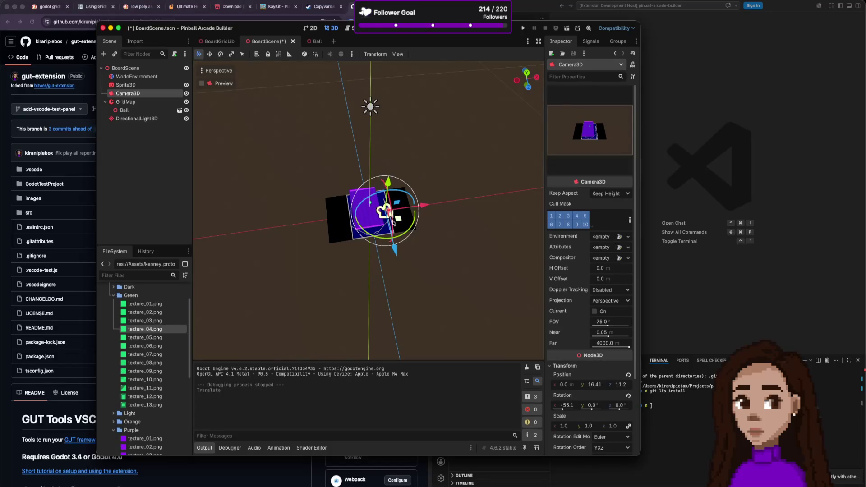
pyautogui.scroll(5, 393, 222)
pyautogui.moveTo(488, 183)
pyautogui.mouseDown()
pyautogui.moveTo(437, 226)
pyautogui.moveTo(450, 258)
pyautogui.moveTo(440, 239)
pyautogui.mouseUp()
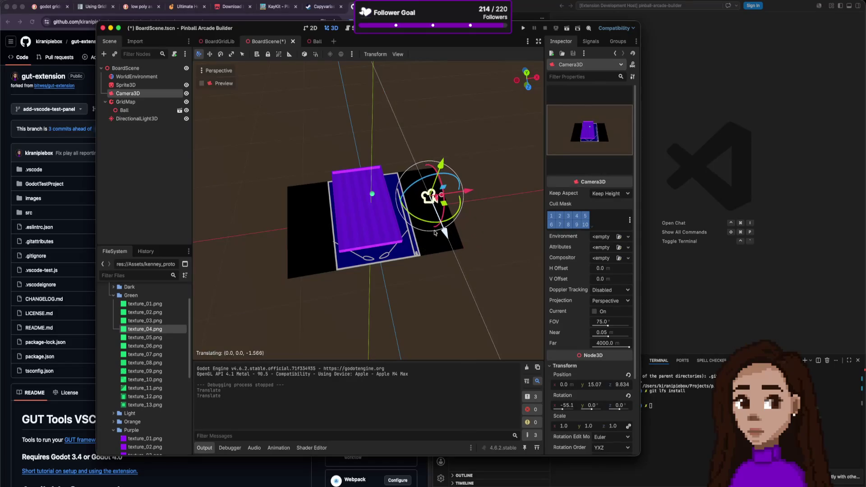
pyautogui.moveTo(440, 174); pyautogui.dragTo(417, 213)
pyautogui.moveTo(432, 271); pyautogui.dragTo(422, 254)
pyautogui.moveTo(421, 173); pyautogui.dragTo(410, 190)
pyautogui.moveTo(411, 255); pyautogui.dragTo(407, 246)
pyautogui.moveTo(416, 173); pyautogui.dragTo(414, 251)
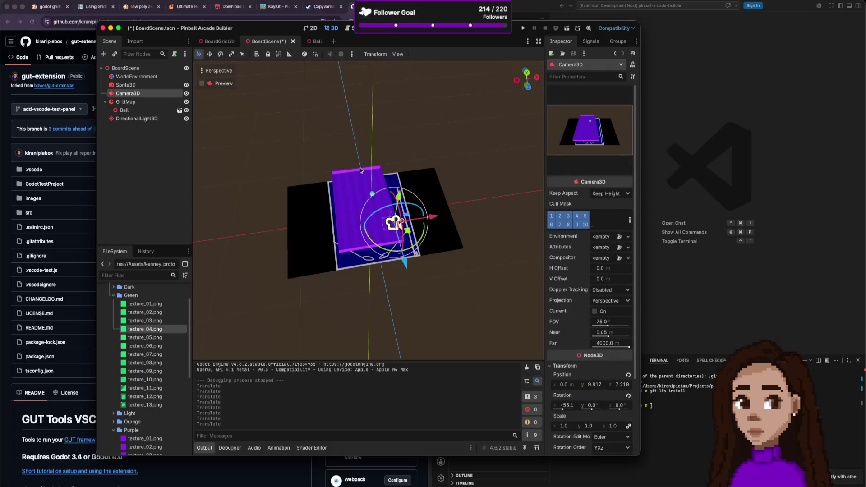
pyautogui.click(125, 102)
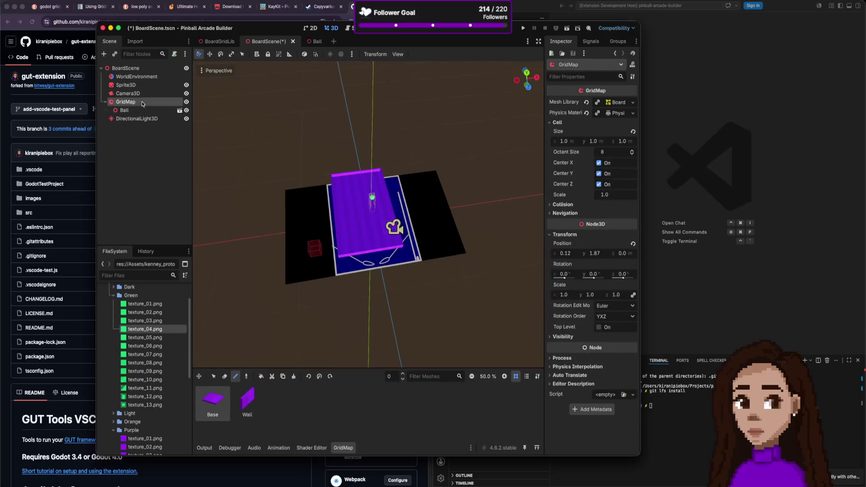
# - Lower Camera3D and pull it closer to the board, to about y 7.4, z 5.4
pyautogui.scroll(5, 361, 156)
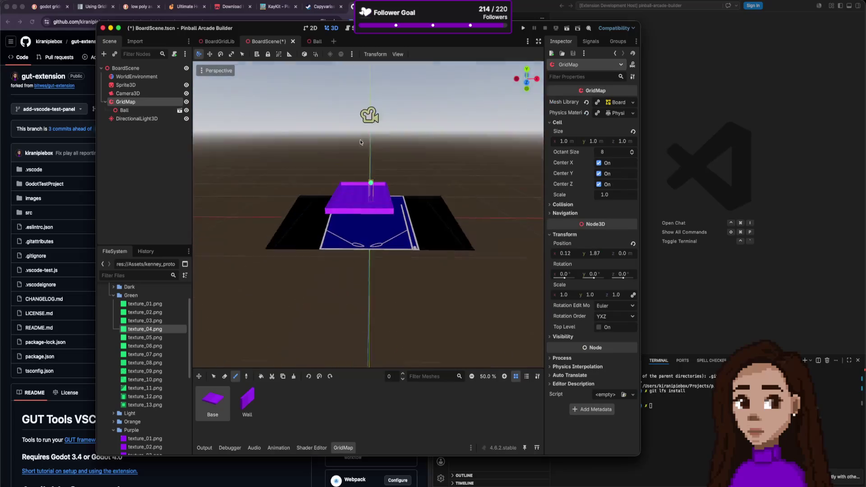
pyautogui.scroll(-5, 376, 167)
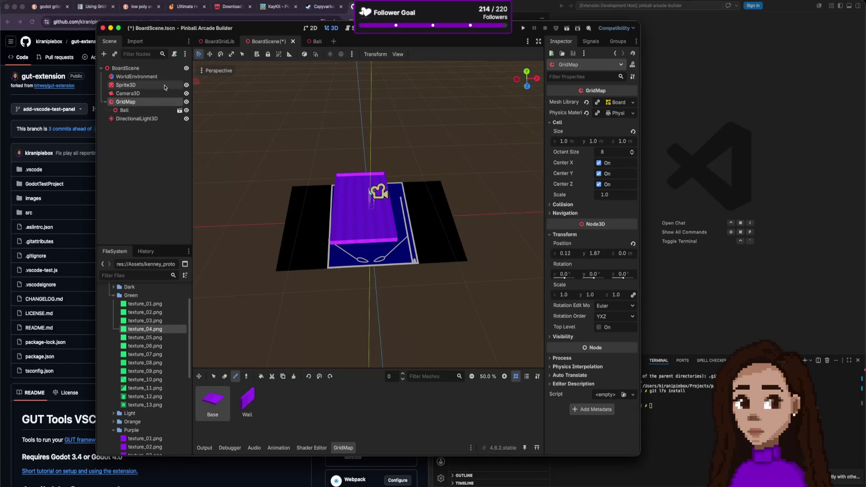
pyautogui.doubleClick(129, 93)
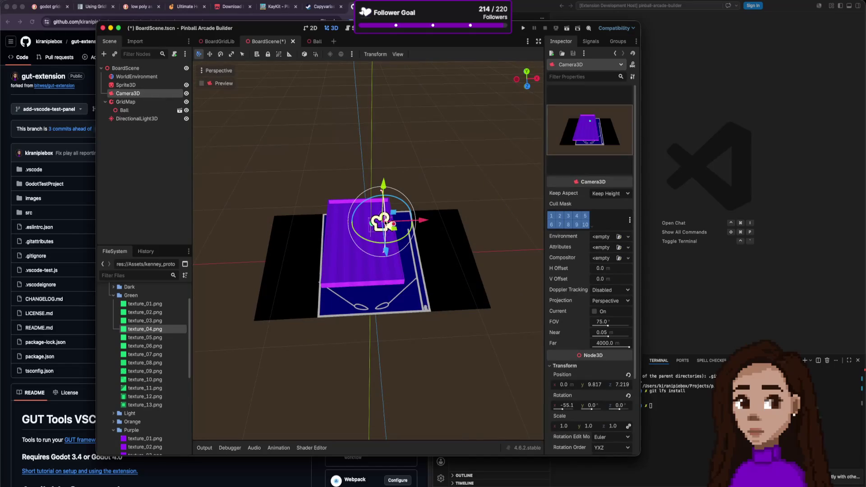
pyautogui.moveTo(383, 184); pyautogui.dragTo(376, 222)
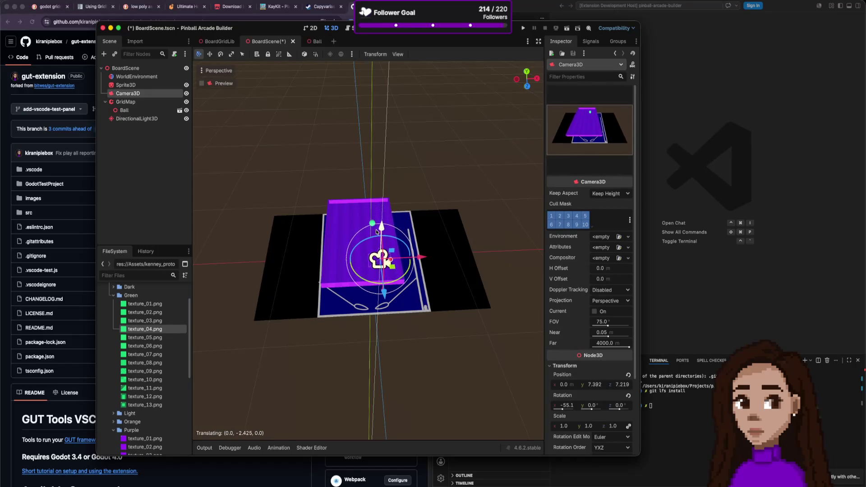
pyautogui.moveTo(384, 292); pyautogui.dragTo(377, 263)
# - Save the board scene and test-run the game to check the new camera view
pyautogui.hotkey('ctrl', 's')
pyautogui.click(524, 30)
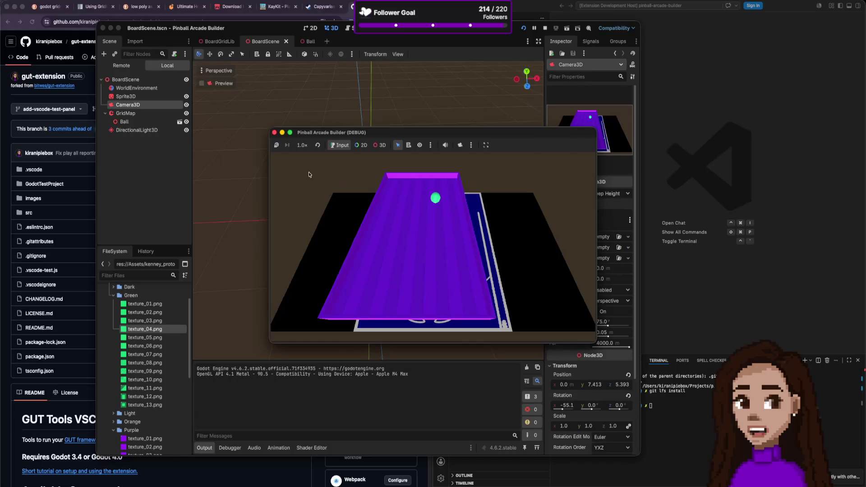
pyautogui.click(273, 133)
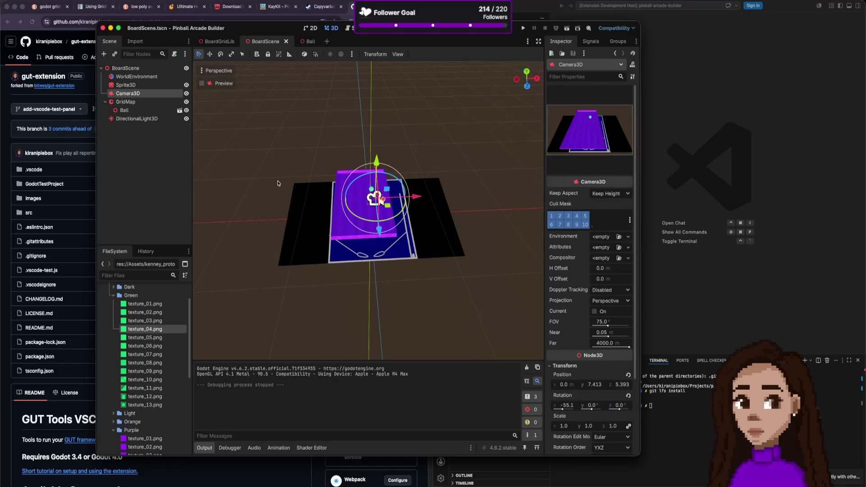
# - Move the Ball node out of GridMap to sit directly under BoardScene, and save
pyautogui.click(129, 110)
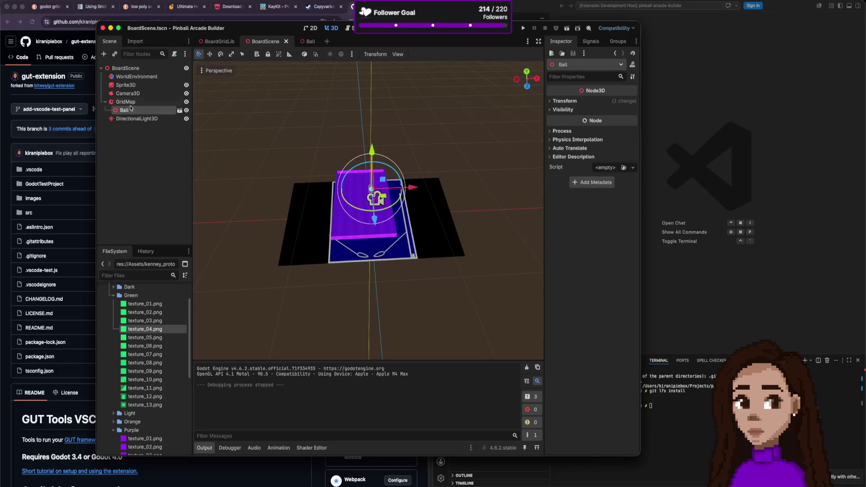
pyautogui.moveTo(124, 108)
pyautogui.mouseDown()
pyautogui.moveTo(123, 135)
pyautogui.moveTo(136, 125)
pyautogui.mouseUp()
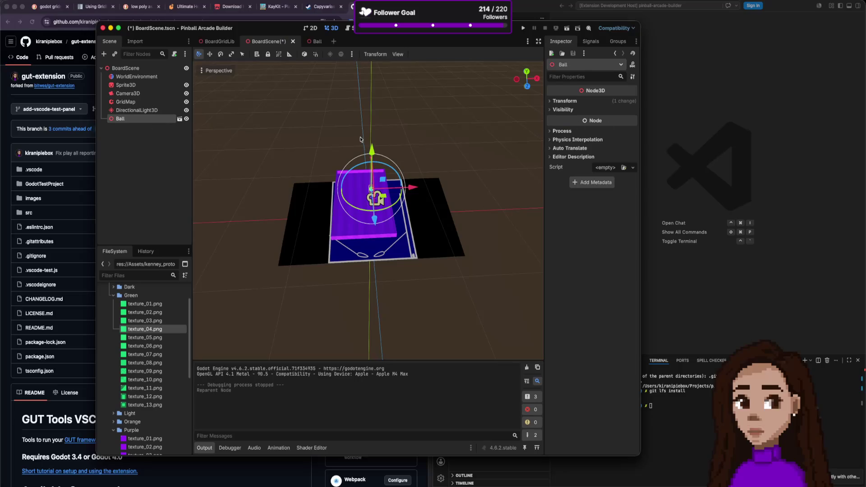
pyautogui.press('super+s')
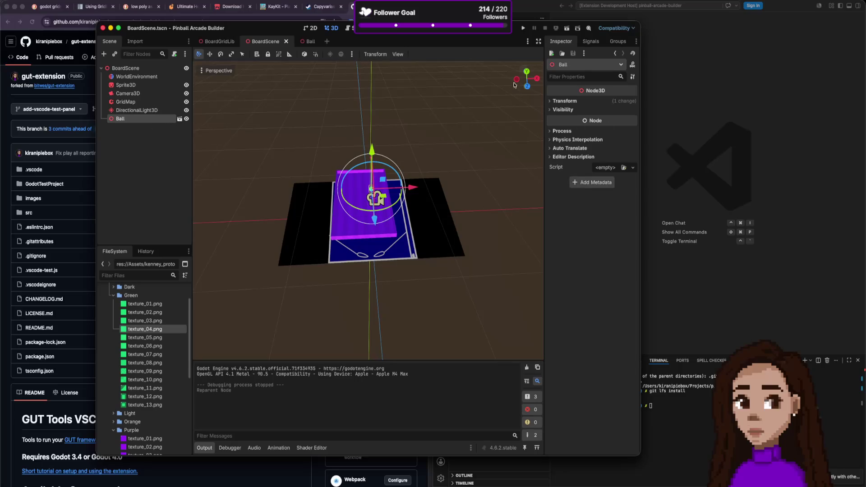
# - Test-run the game to check the ball, then switch to the Ball scene
pyautogui.click(521, 29)
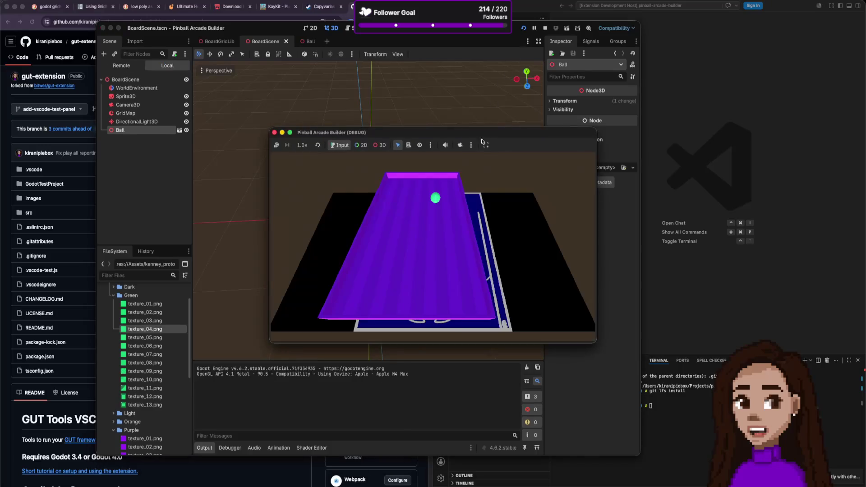
pyautogui.click(274, 132)
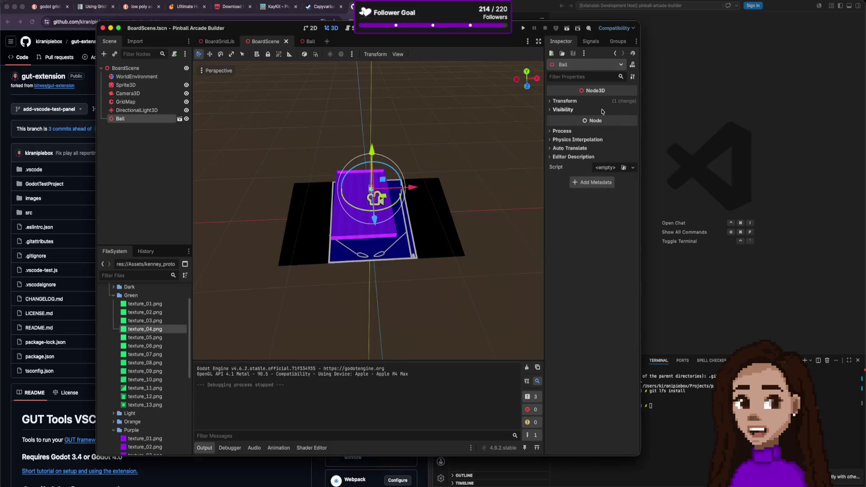
pyautogui.click(309, 41)
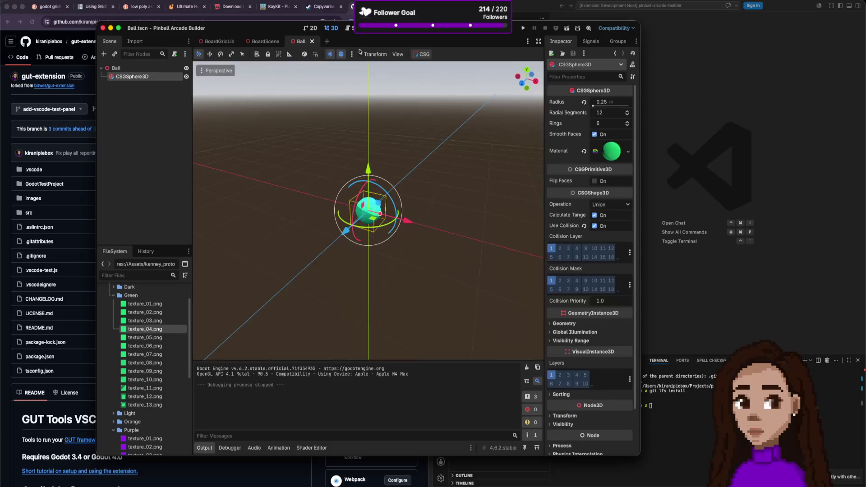
# - Add a RigidBody3D child under the CSGSphere3D by searching 'rigid'
pyautogui.scroll(-1, 608, 227)
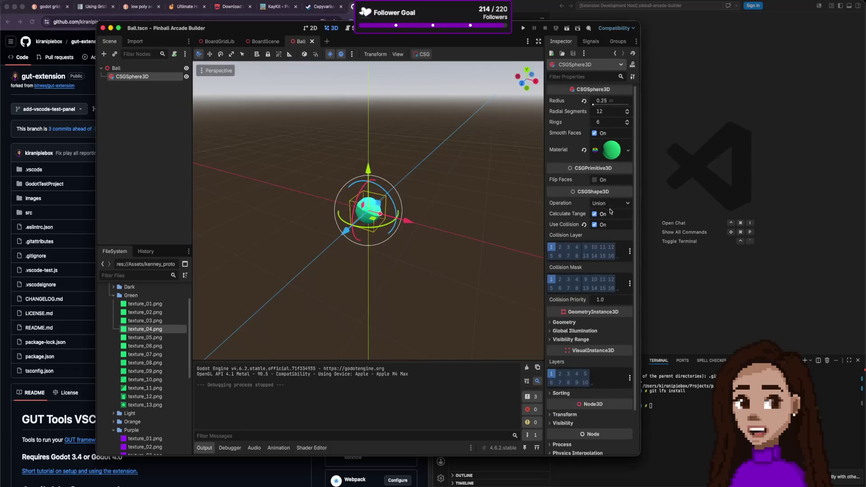
pyautogui.scroll(-2, 603, 203)
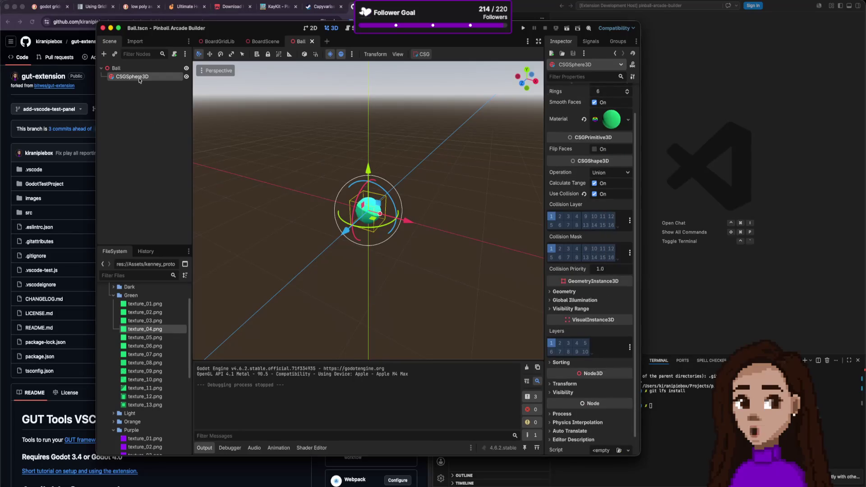
pyautogui.hotkey('ctrl', 'a')
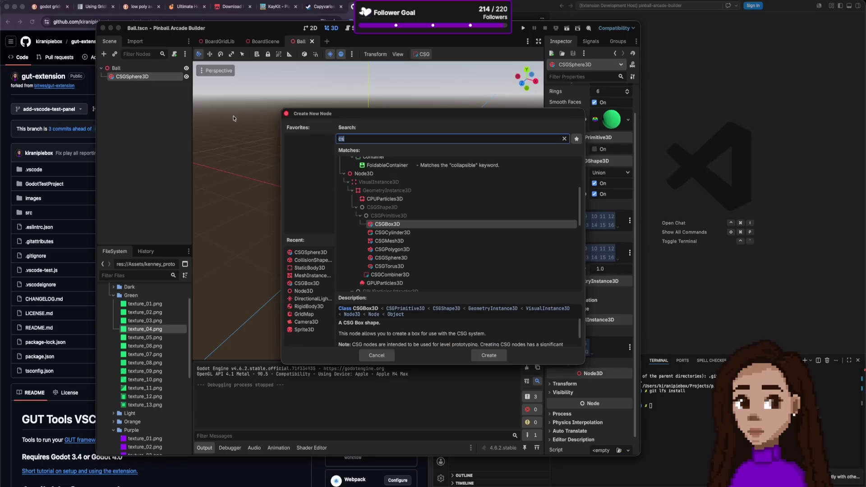
pyautogui.write('rigid')
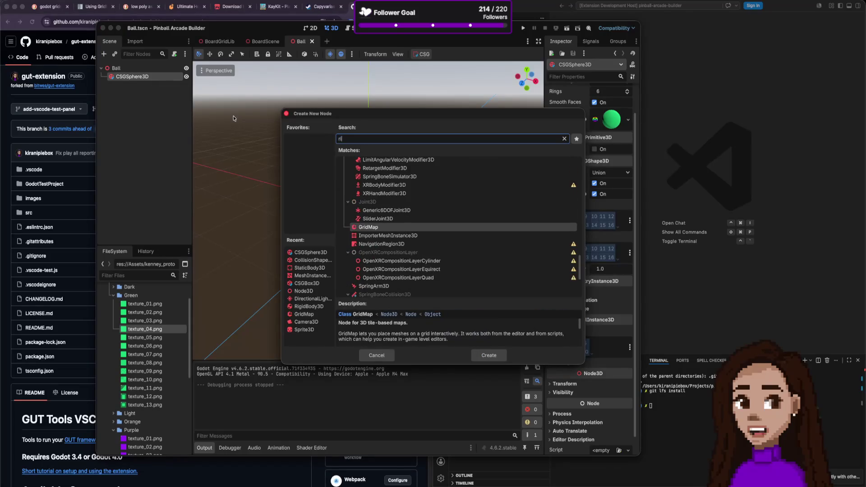
pyautogui.press('Return')
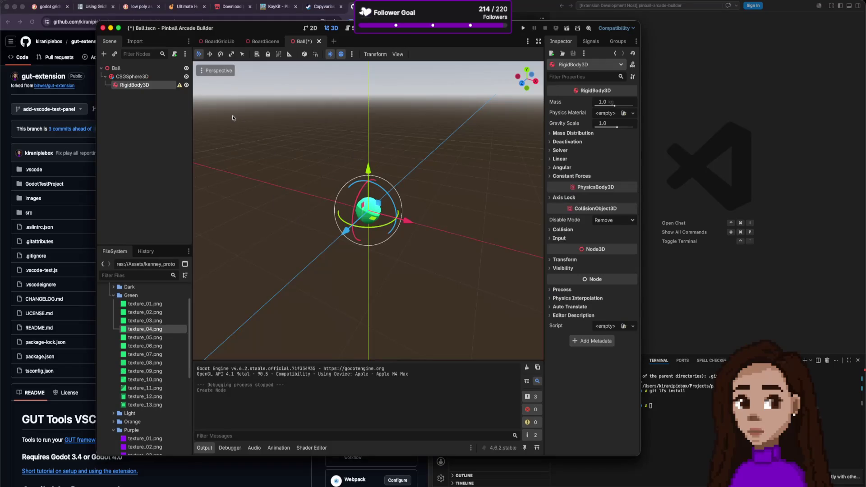
# - Add a CollisionShape3D child under the RigidBody3D by searching 'coll'
pyautogui.press('super+a')
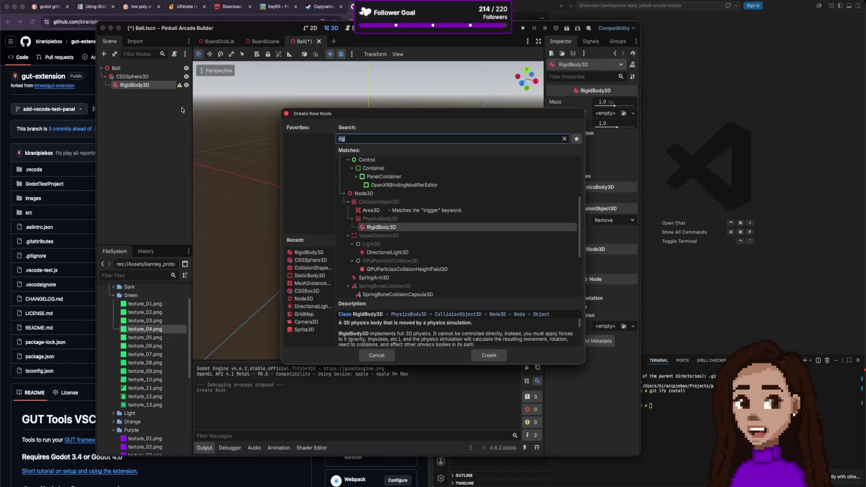
pyautogui.press('BackSpace')
pyautogui.write('col')
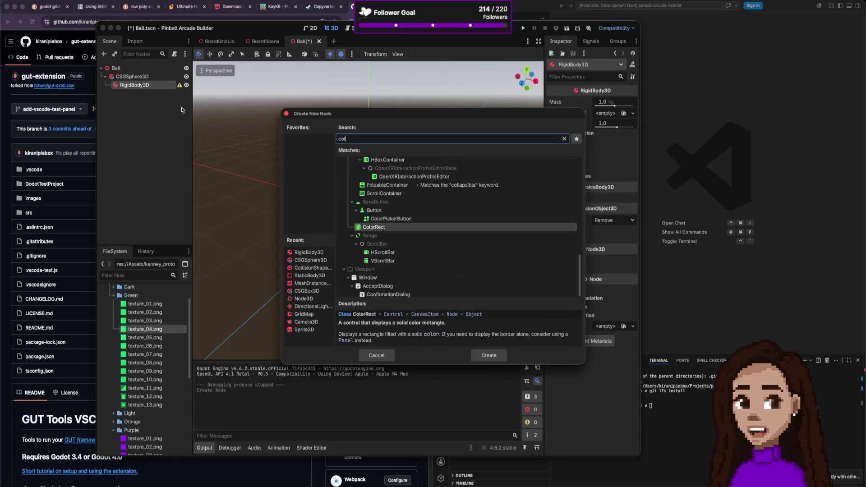
pyautogui.press('Escape')
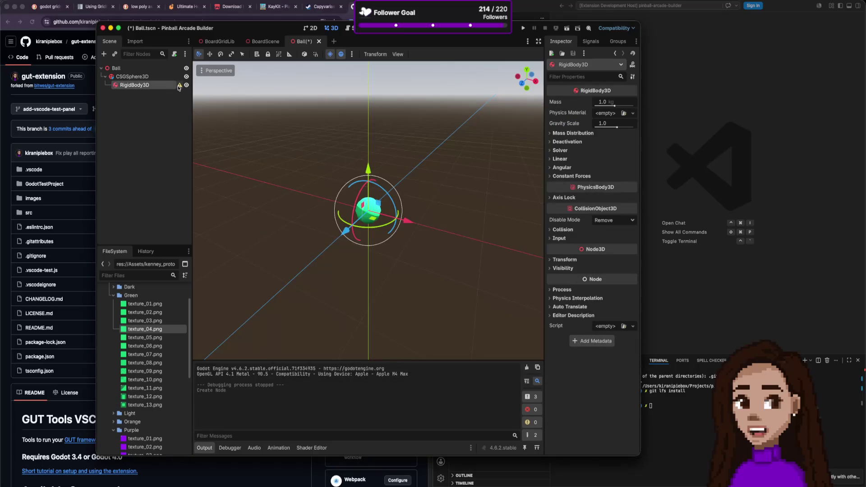
pyautogui.moveTo(180, 87)
pyautogui.press('super+a')
pyautogui.write('coll')
pyautogui.press('Return')
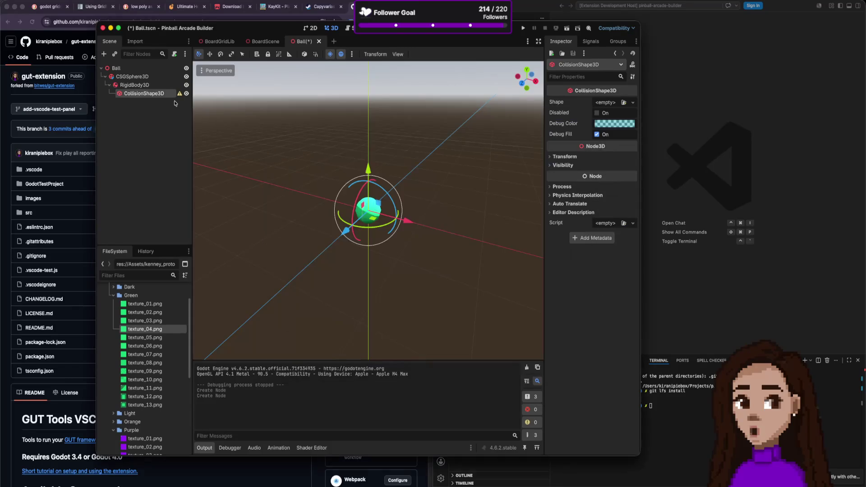
# - Check the CSGSphere3D and RigidBody3D nodes in the Scene tree and open the sphere's context menu
pyautogui.press('Up')
pyautogui.press('Up')
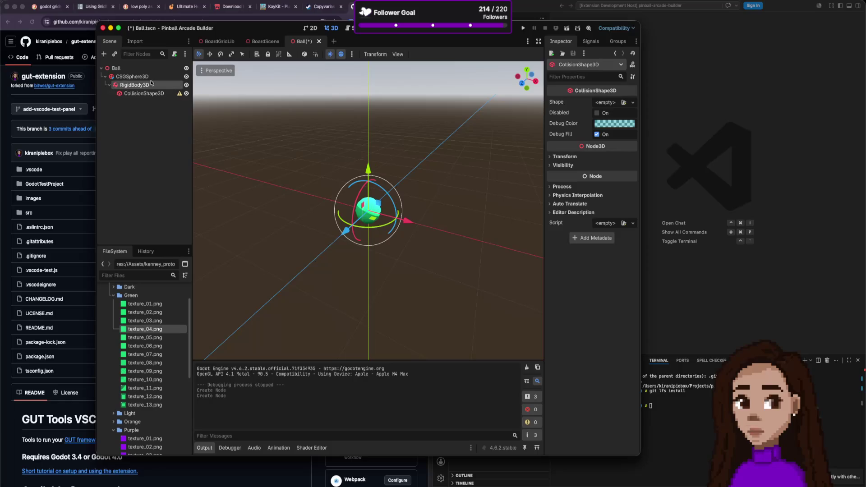
pyautogui.click(151, 85)
pyautogui.click(148, 78)
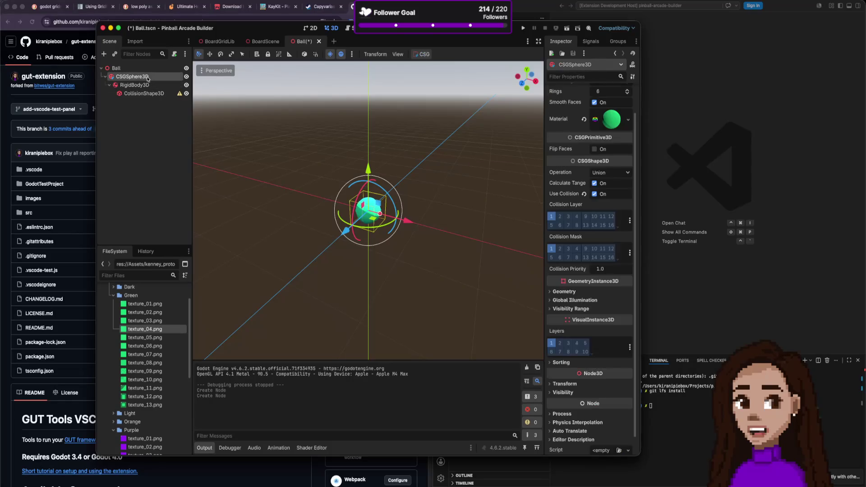
pyautogui.click(131, 86)
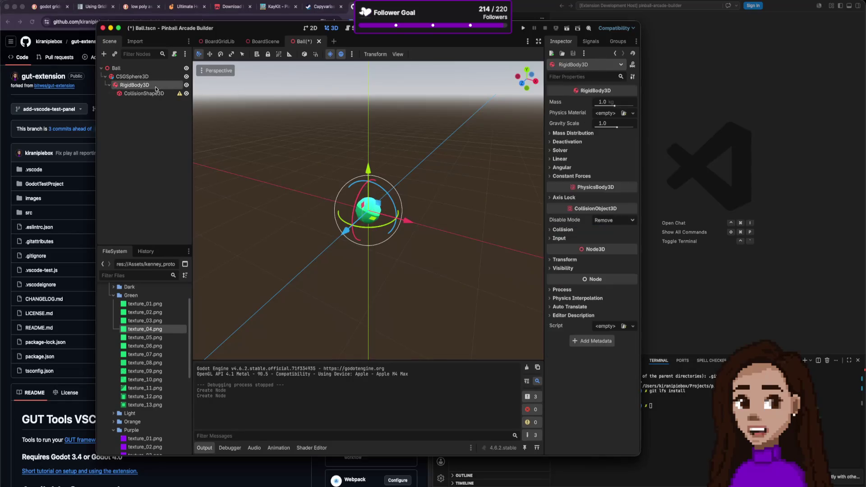
pyautogui.rightClick(144, 78)
# - Move RigidBody3D directly under Ball and delete the CSGSphere3D node
pyautogui.press('Escape')
pyautogui.moveTo(130, 86); pyautogui.dragTo(117, 69)
pyautogui.click(124, 78)
pyautogui.rightClick(133, 76)
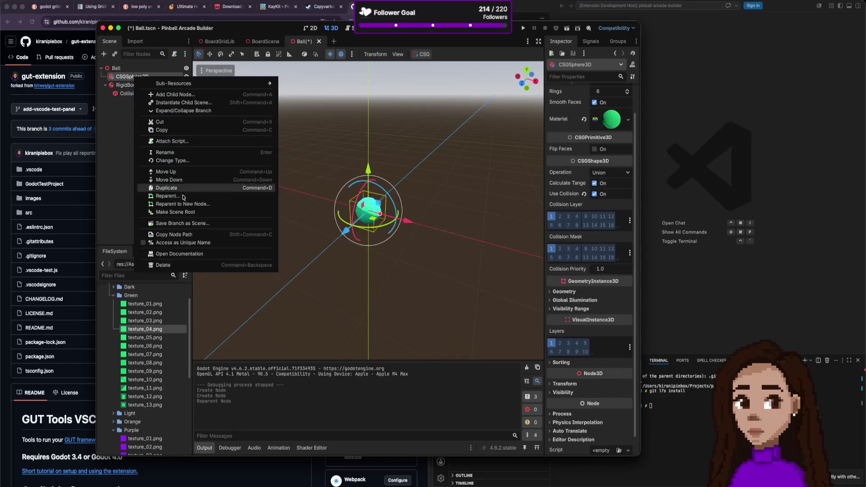
pyautogui.click(177, 266)
pyautogui.click(442, 247)
# - Give the CollisionShape3D a new SphereShape3D
pyautogui.click(151, 86)
pyautogui.click(623, 102)
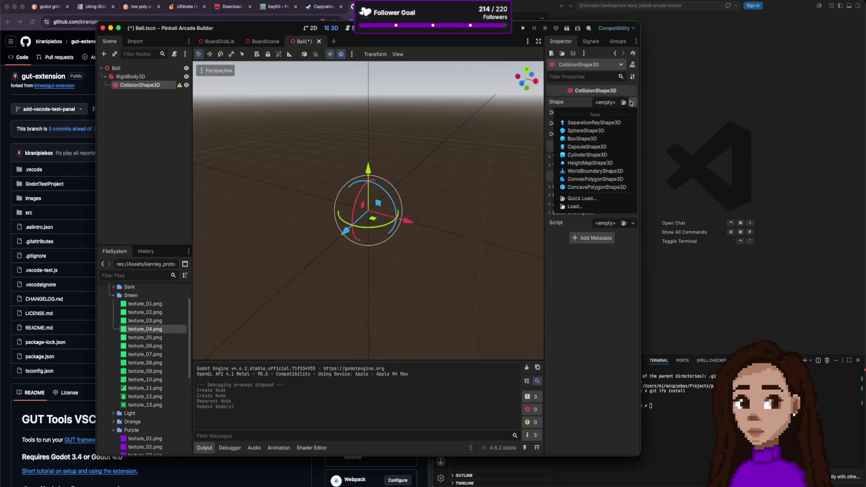
pyautogui.click(597, 133)
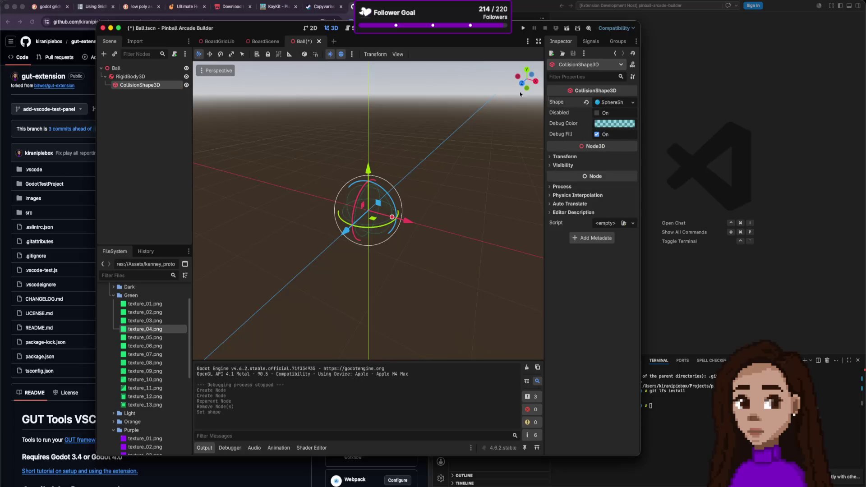
# - Give RigidBody3D a new PhysicsMaterial and inspect its friction and bounce settings
pyautogui.click(179, 102)
pyautogui.click(136, 77)
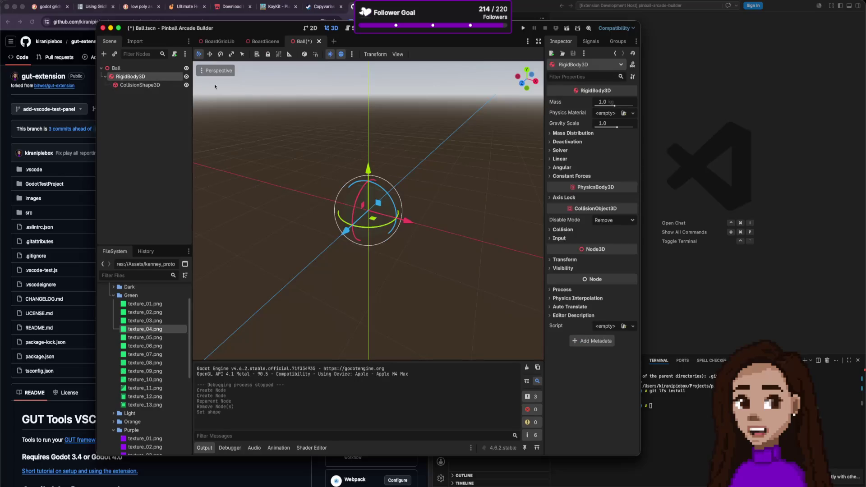
pyautogui.click(633, 113)
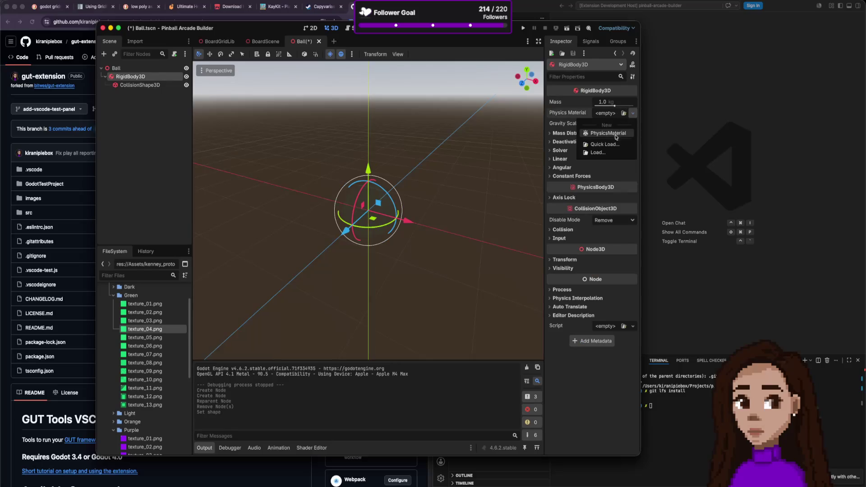
pyautogui.click(614, 134)
pyautogui.click(612, 113)
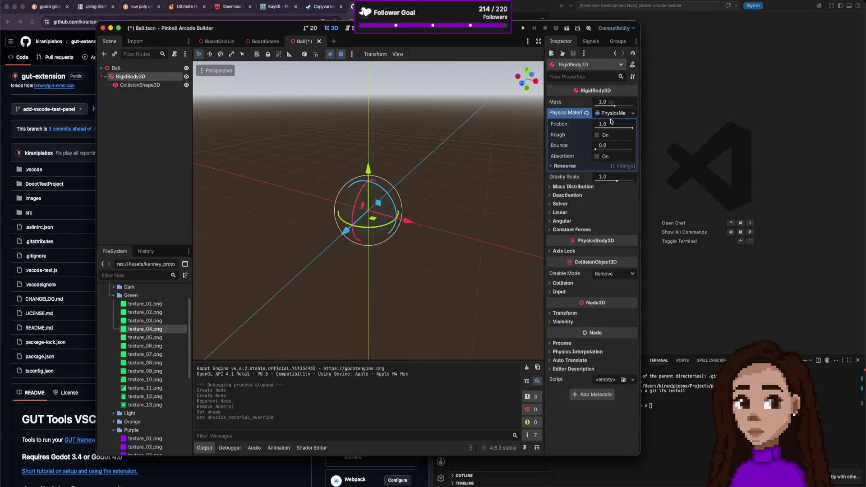
pyautogui.click(628, 115)
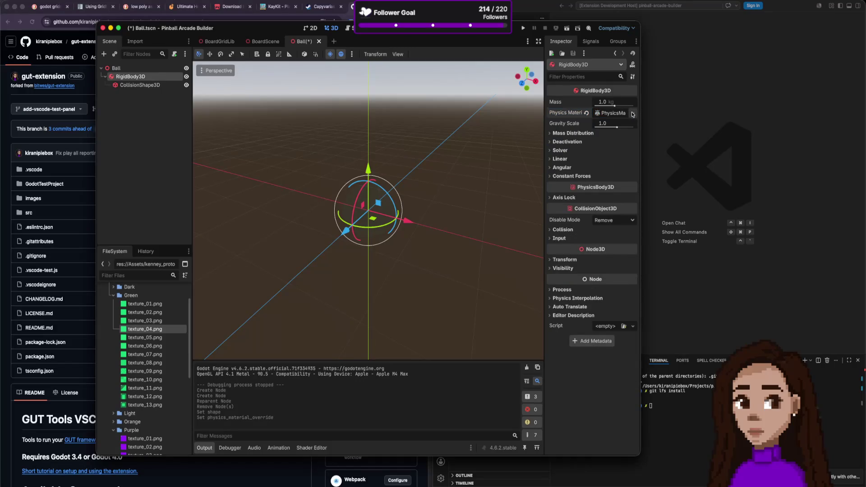
pyautogui.click(632, 113)
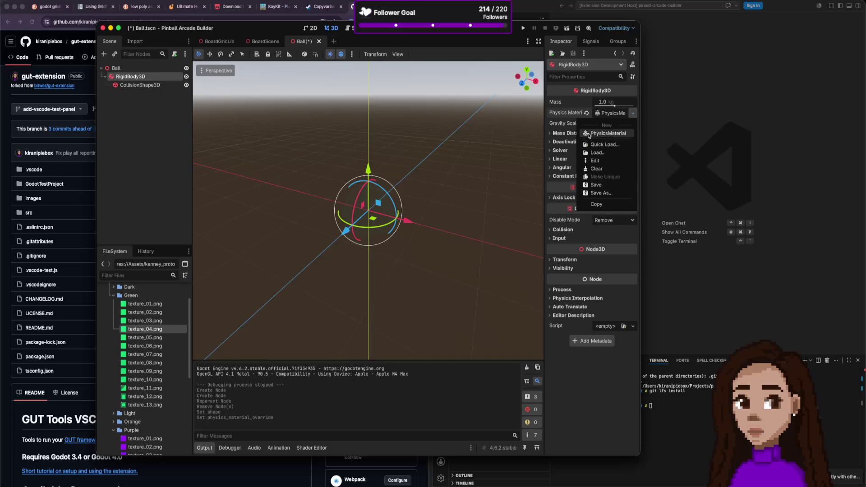
# - Clear the physics material, then add a MeshInstance3D under RigidBody3D and choose a SphereMesh
pyautogui.click(586, 113)
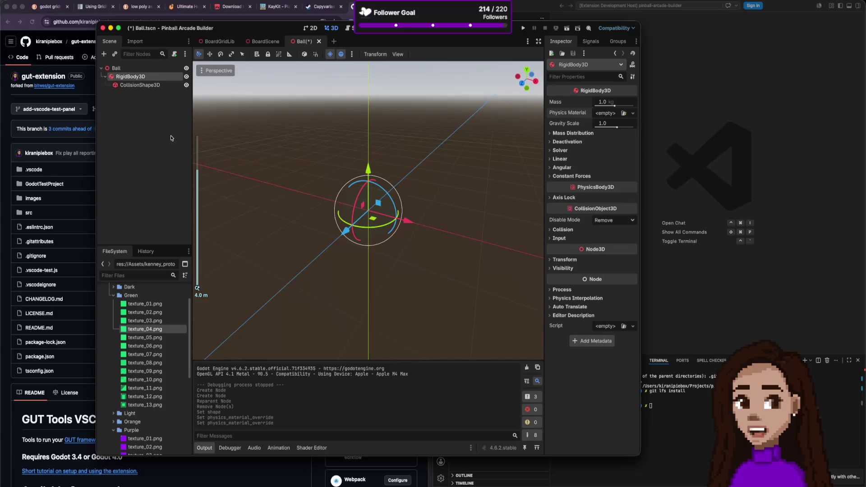
pyautogui.press('super+a')
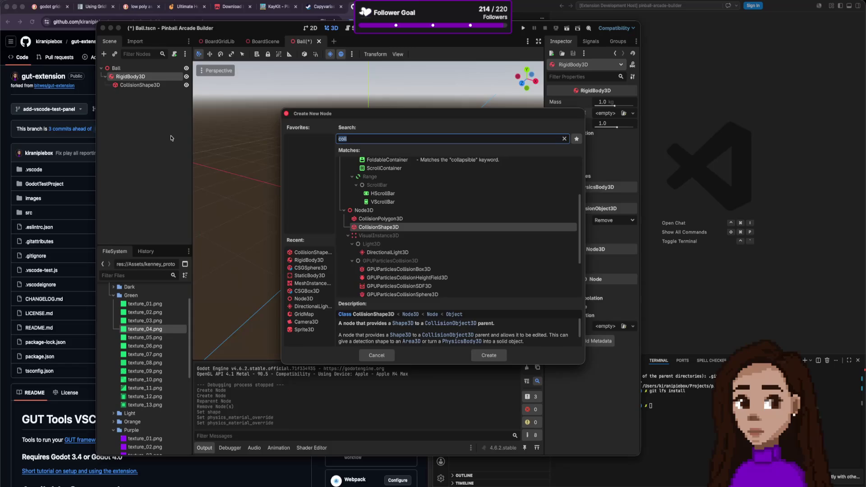
pyautogui.write('mesh')
pyautogui.press('Return')
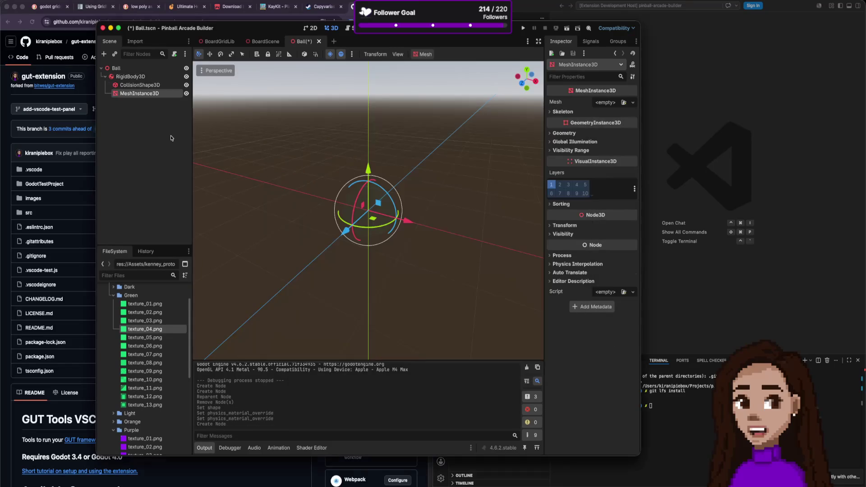
pyautogui.click(632, 103)
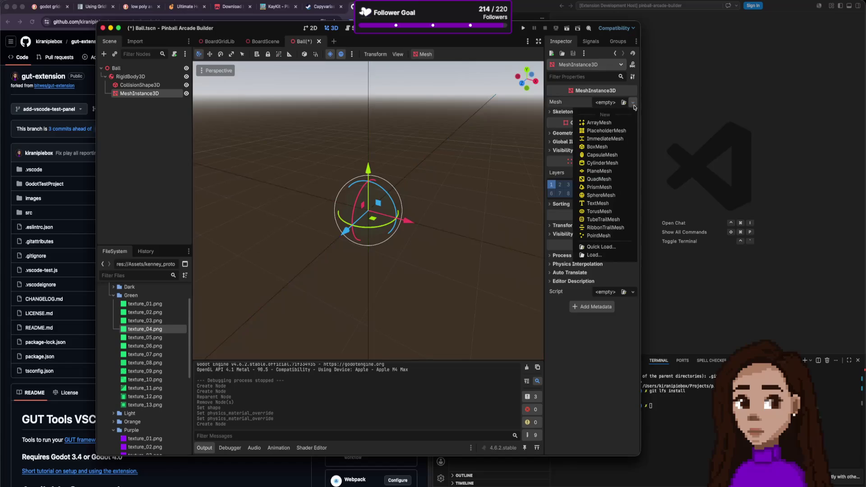
pyautogui.click(602, 195)
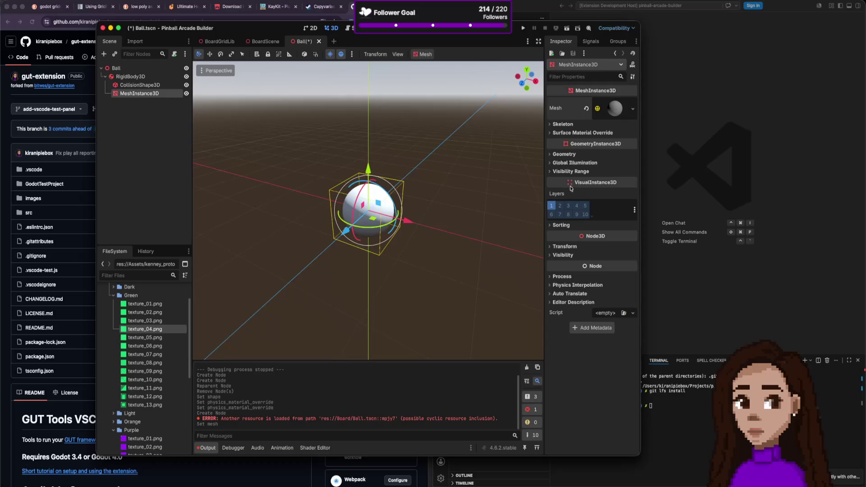
# - Drop texture_04.png onto the SphereMesh's Material slot to turn the ball green
pyautogui.click(614, 109)
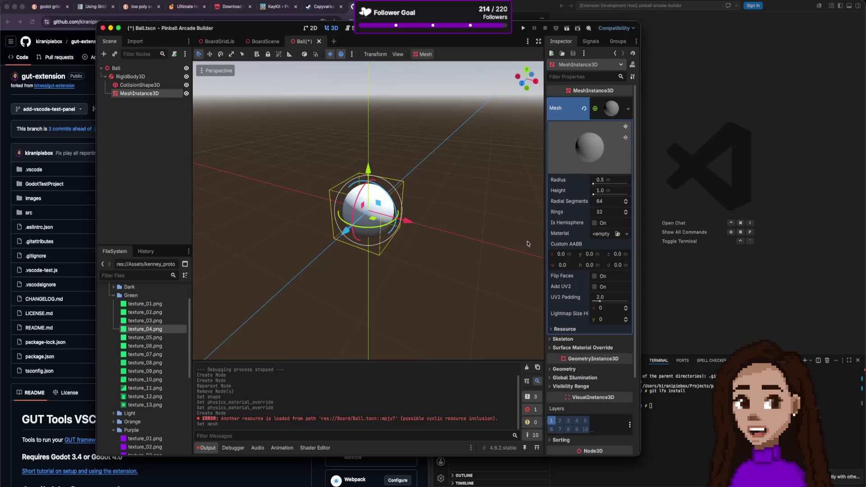
pyautogui.click(627, 109)
pyautogui.click(628, 109)
pyautogui.click(615, 109)
pyautogui.click(614, 110)
pyautogui.moveTo(144, 329)
pyautogui.mouseDown()
pyautogui.moveTo(425, 313)
pyautogui.moveTo(614, 246)
pyautogui.moveTo(604, 238)
pyautogui.mouseUp()
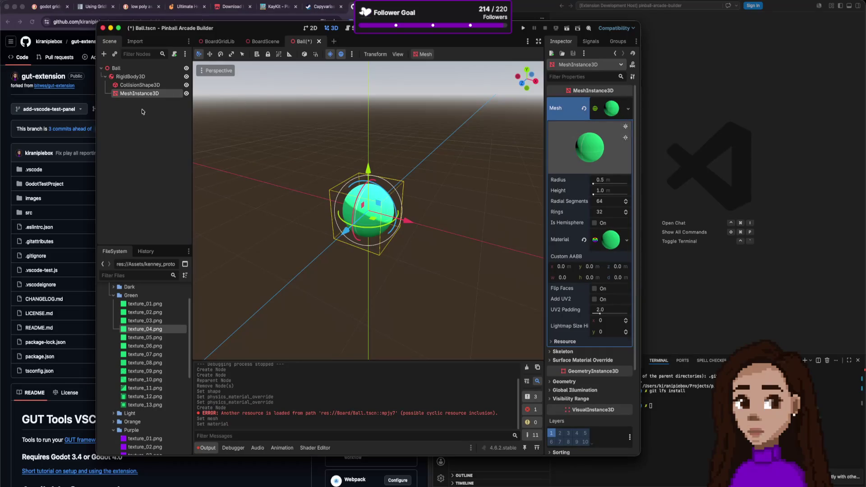
pyautogui.click(152, 86)
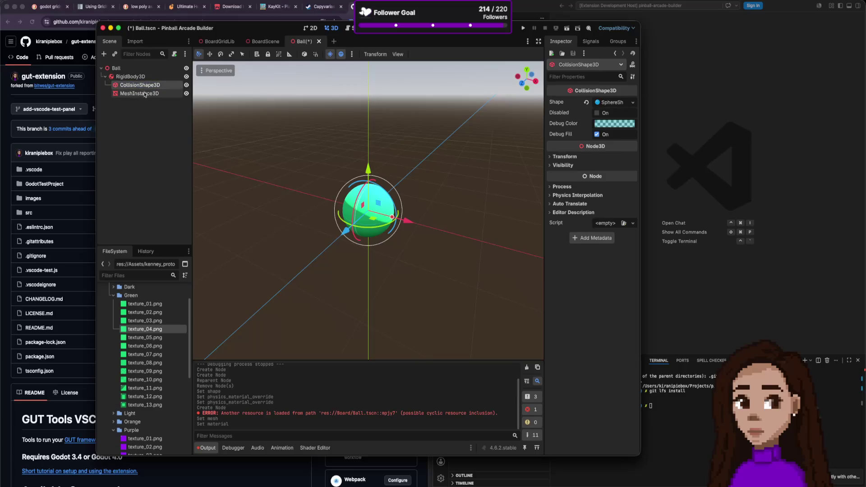
# - Set the collision SphereShape3D radius to 0.25
pyautogui.doubleClick(156, 86)
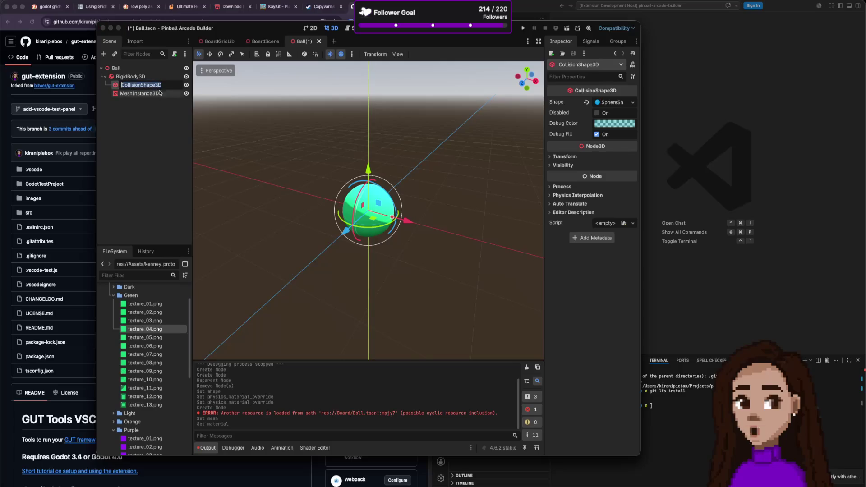
pyautogui.click(620, 104)
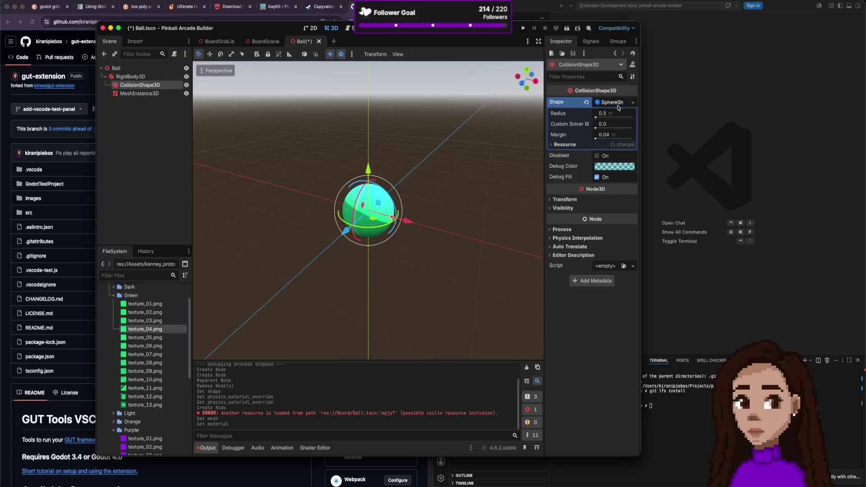
pyautogui.moveTo(597, 117); pyautogui.dragTo(606, 117)
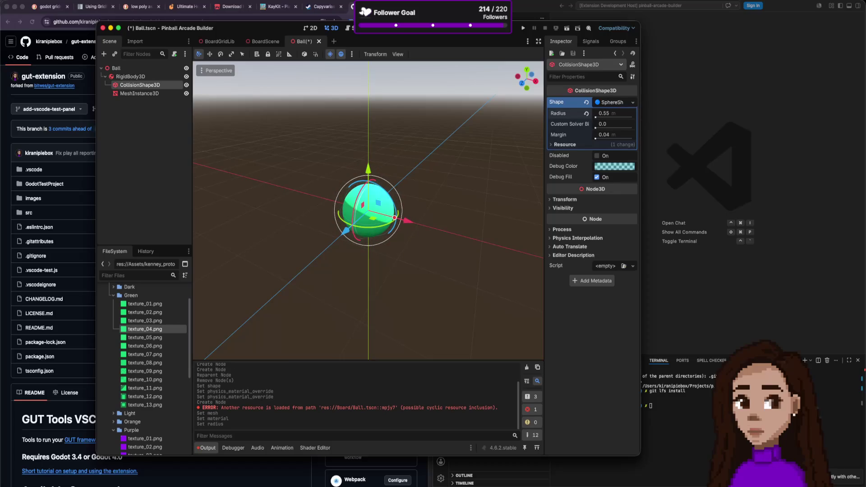
pyautogui.click(608, 115)
pyautogui.write('1')
pyautogui.write('5')
pyautogui.press('Return')
# - Set the SphereMesh radius to 0.25 and height to 0.5
pyautogui.click(145, 93)
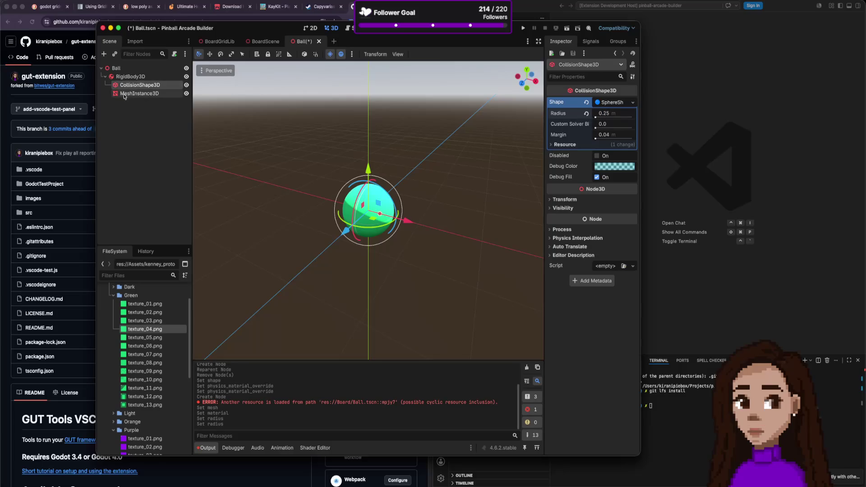
pyautogui.click(599, 180)
pyautogui.write('0.25')
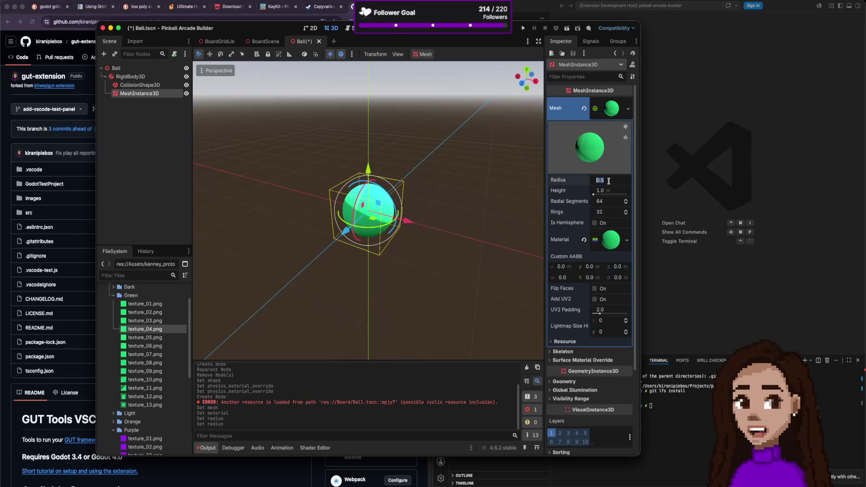
pyautogui.press('Return')
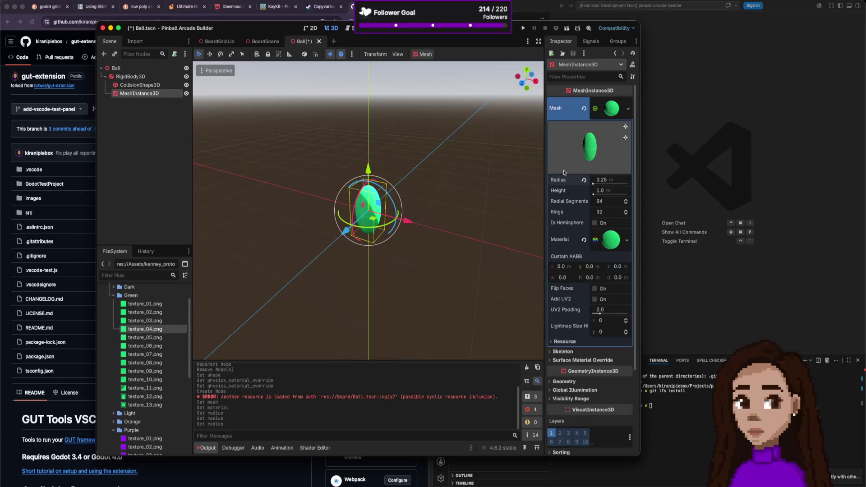
pyautogui.click(611, 190)
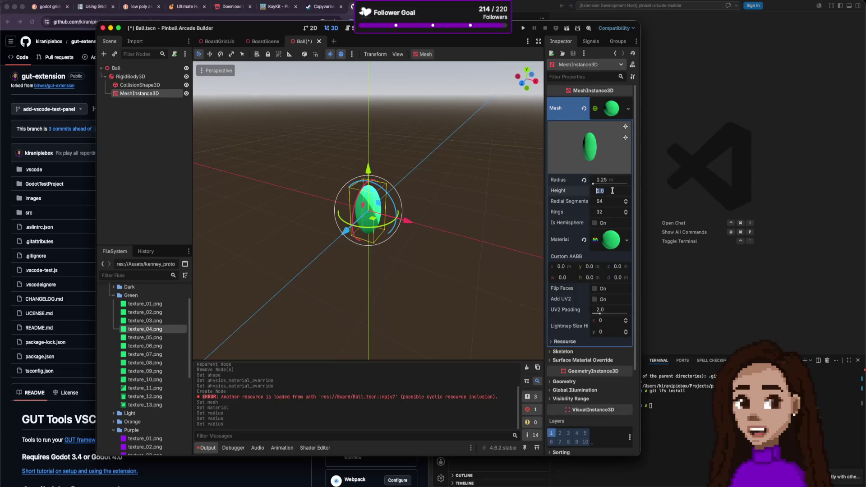
pyautogui.write('5')
pyautogui.press('Return')
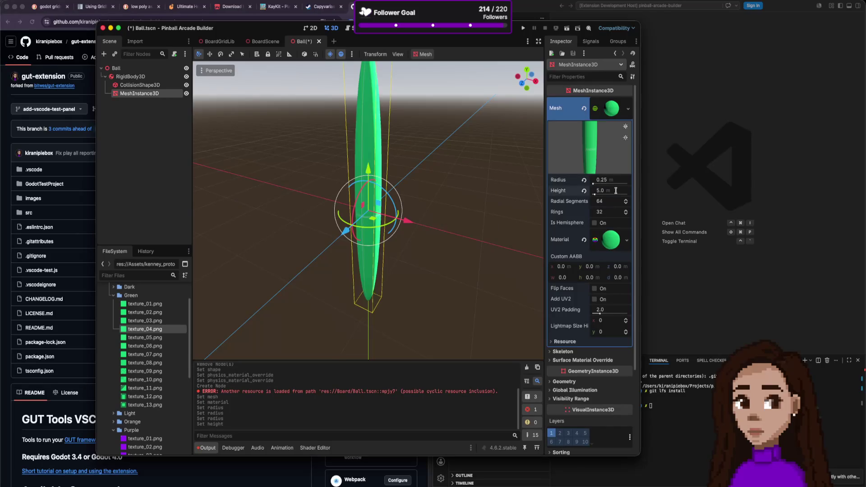
pyautogui.click(616, 190)
pyautogui.write('0.5')
pyautogui.press('Return')
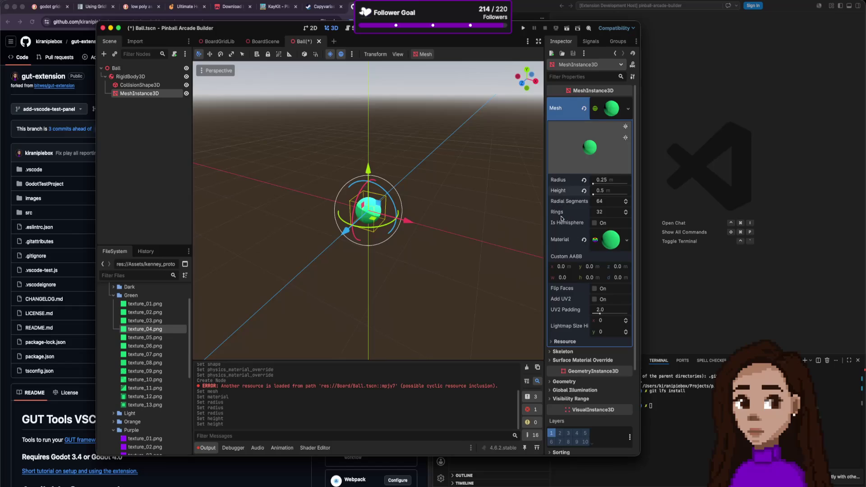
# - Save the Ball scene
pyautogui.click(146, 119)
pyautogui.press('super+s')
pyautogui.click(130, 76)
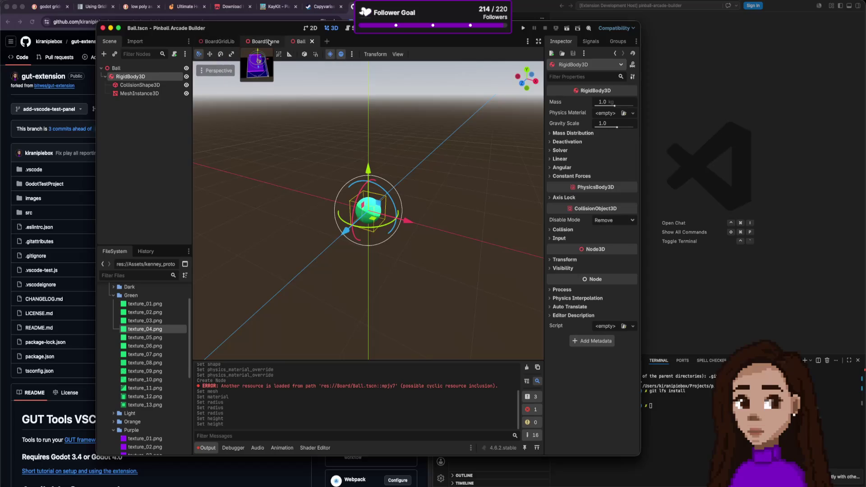
# - Test-run the game to watch the green ball on the board, then return to BoardScene's GridMap
pyautogui.click(522, 28)
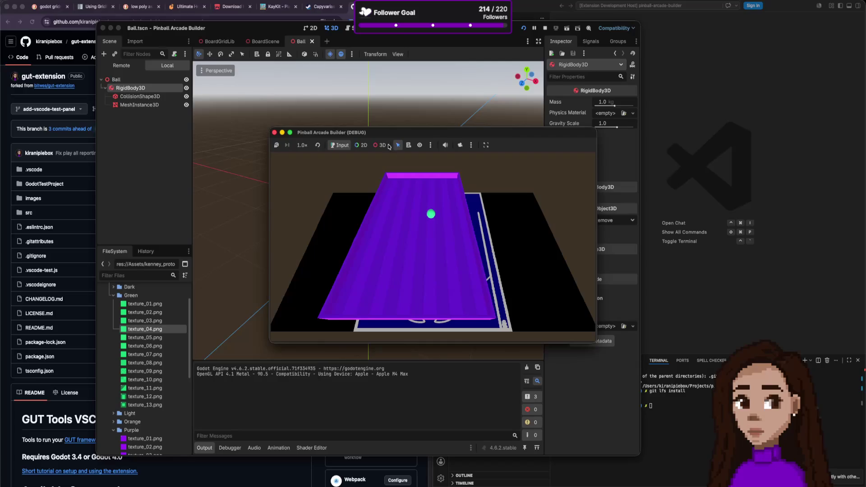
pyautogui.click(274, 133)
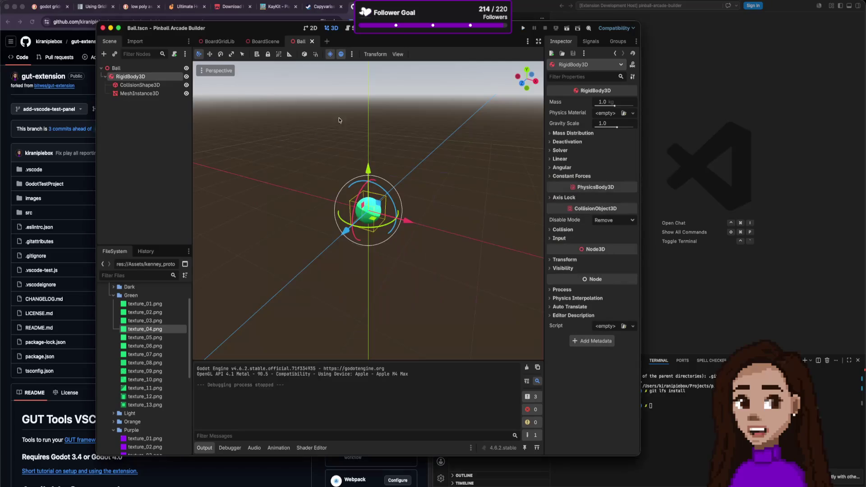
pyautogui.click(260, 43)
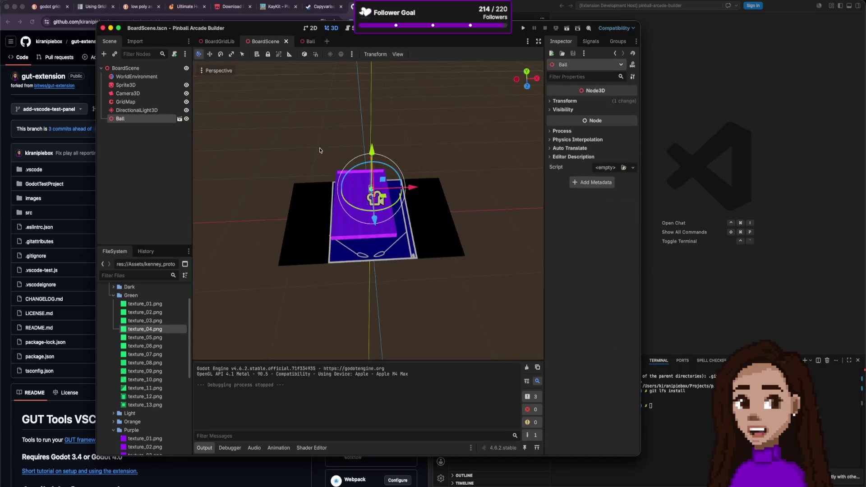
pyautogui.scroll(5, 319, 150)
pyautogui.scroll(3, 371, 133)
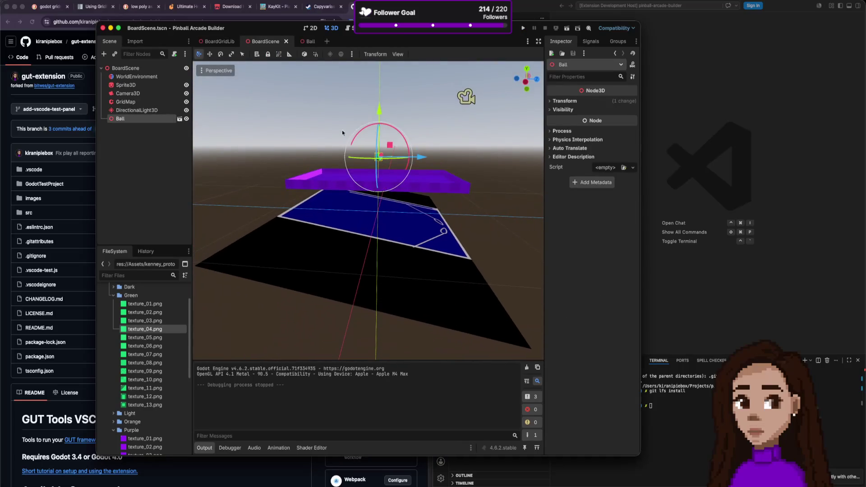
pyautogui.click(145, 103)
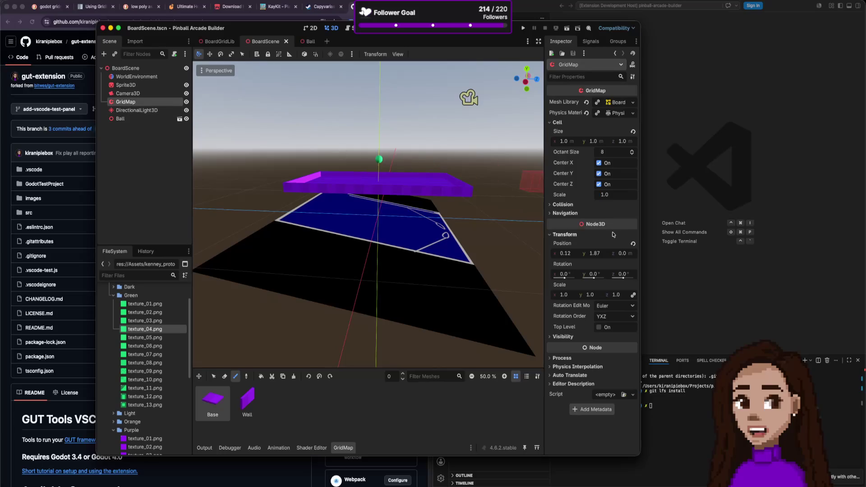
# - Tilt the board's GridMap to 10° rotation around the X axis
pyautogui.moveTo(588, 274)
pyautogui.mouseDown()
pyautogui.moveTo(597, 274)
pyautogui.moveTo(575, 274)
pyautogui.mouseUp()
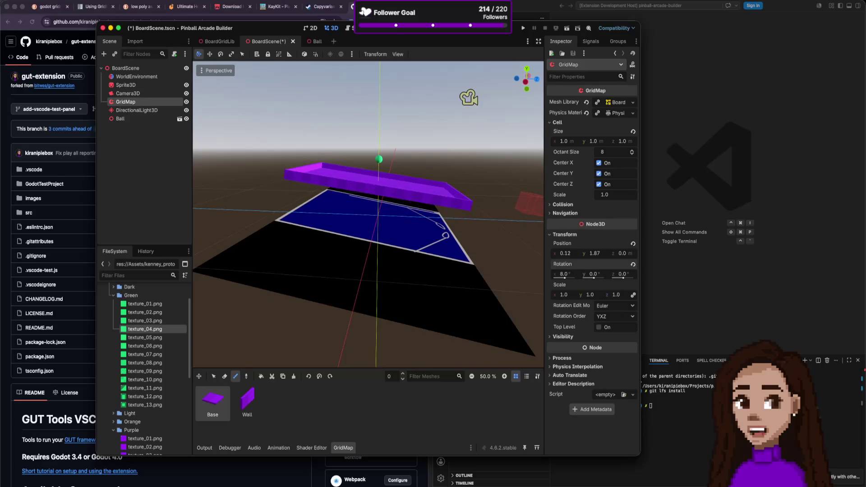
pyautogui.click(565, 275)
pyautogui.write('10')
pyautogui.press('Return')
# - Save the board scene, test-run the game with the tilted board, then close it
pyautogui.press('cmd+s')
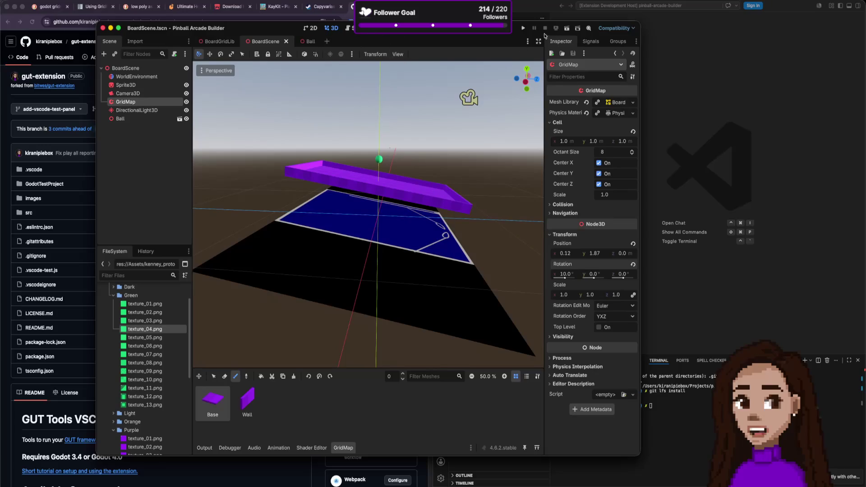
pyautogui.click(523, 28)
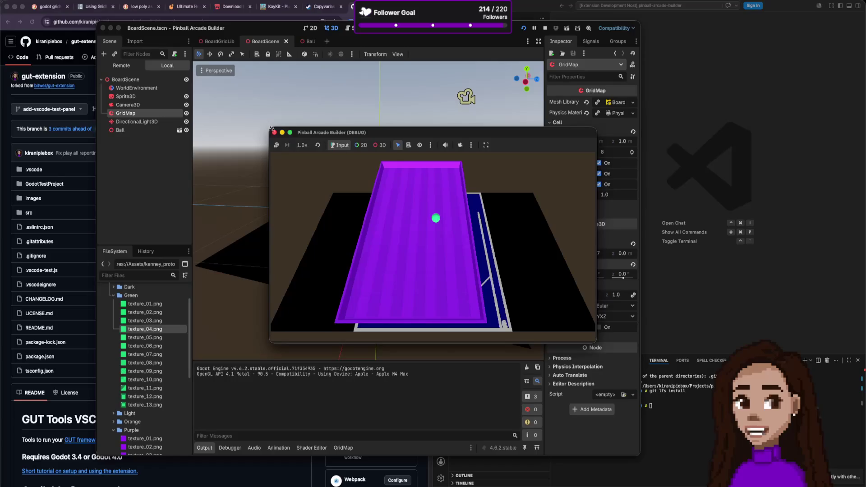
pyautogui.click(274, 133)
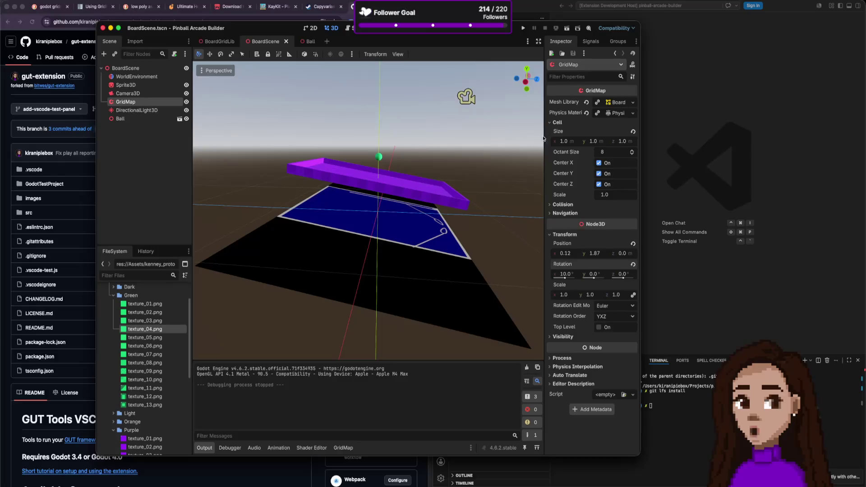
# - Expand the GridMap's Physics Material to show friction 1.0, roughness, bounce 0.0 and absorbent
pyautogui.scroll(5, 391, 177)
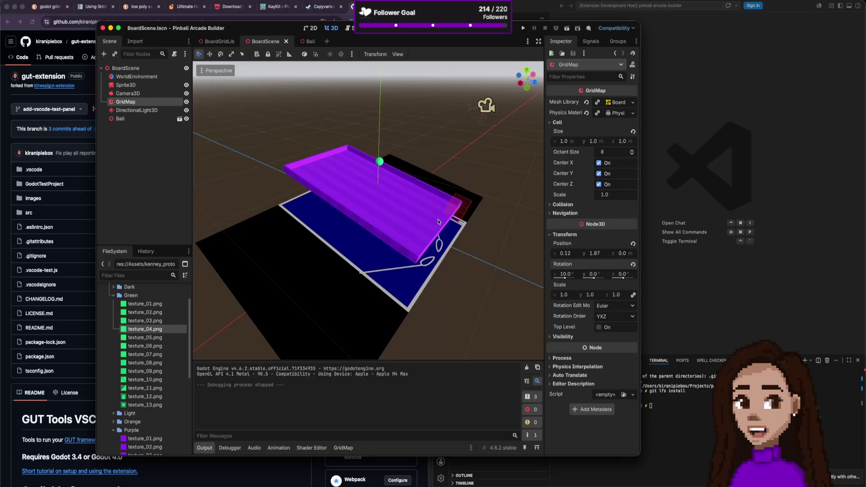
pyautogui.hscroll(10, 457, 236)
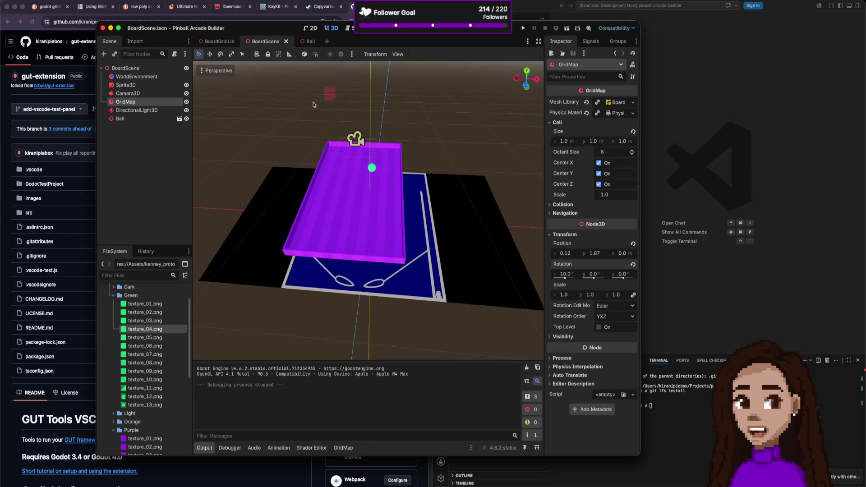
pyautogui.click(628, 113)
pyautogui.click(615, 113)
pyautogui.click(616, 113)
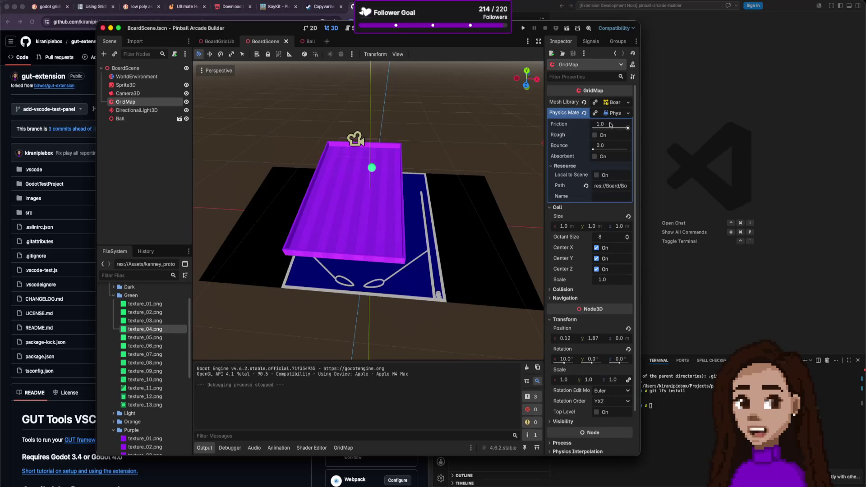
# - Set the GridMap friction to 0, nudged to 0.04, and test-run the board
pyautogui.click(607, 126)
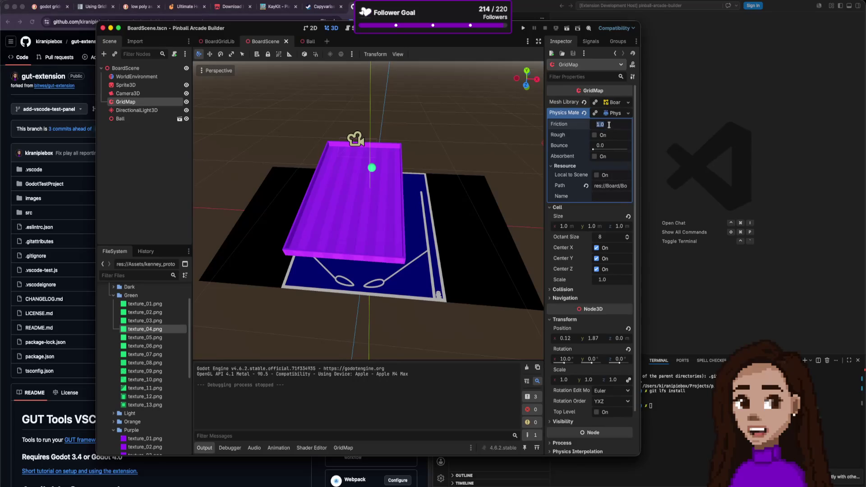
pyautogui.write('0')
pyautogui.press('Return')
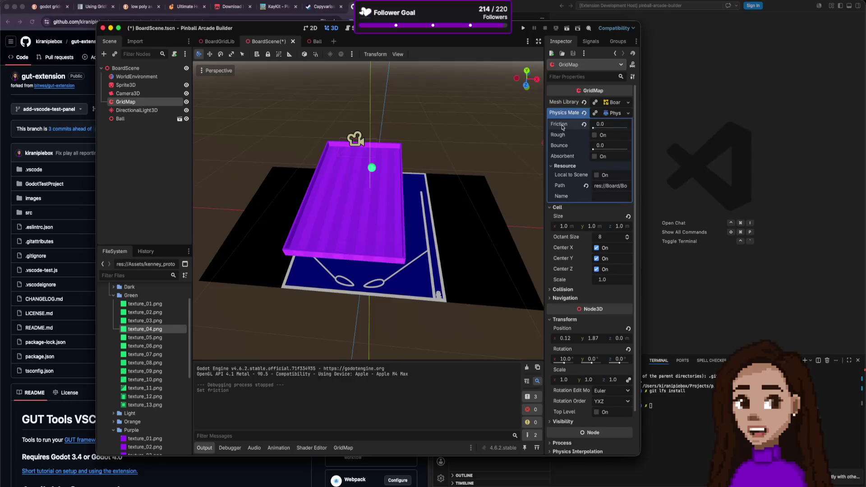
pyautogui.moveTo(588, 129); pyautogui.dragTo(593, 128)
pyautogui.click(522, 28)
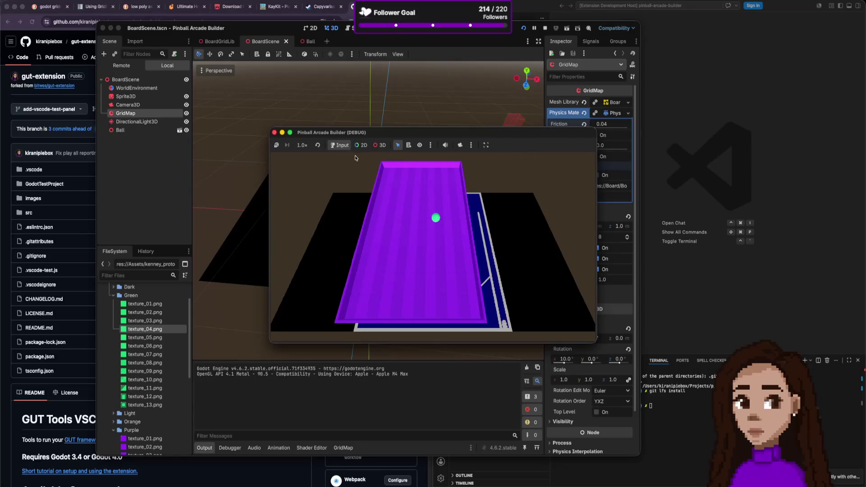
pyautogui.click(275, 132)
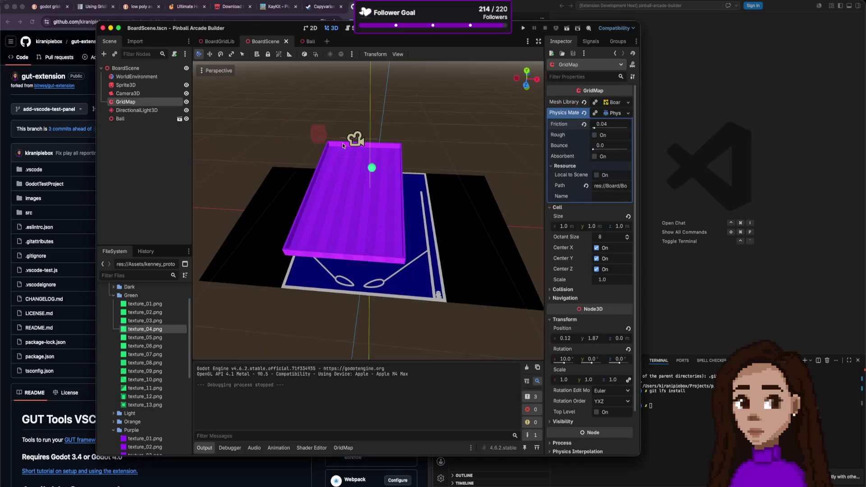
# - Test again at zero friction, then reset the friction to its default 1.0
pyautogui.moveTo(594, 128); pyautogui.dragTo(592, 128)
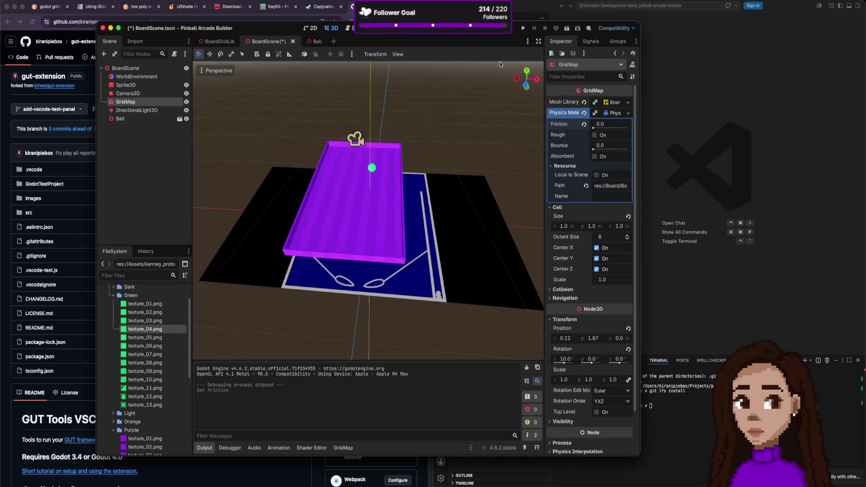
pyautogui.click(523, 28)
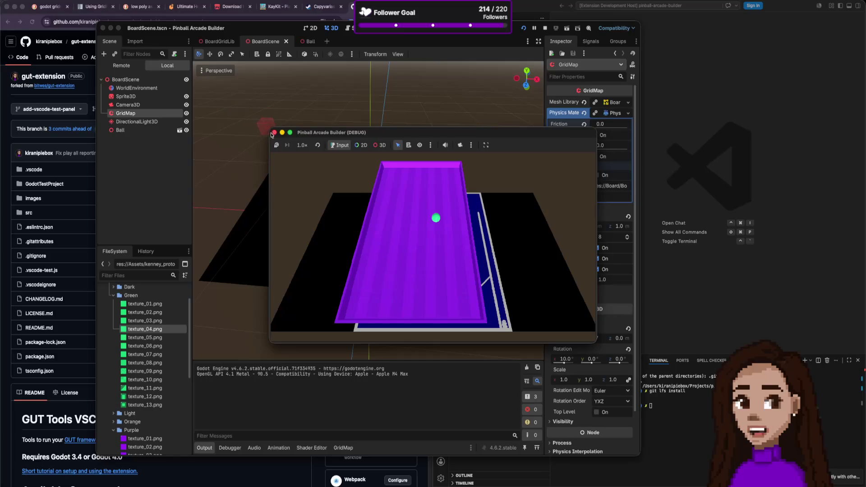
pyautogui.click(273, 132)
pyautogui.moveTo(598, 129)
pyautogui.mouseDown()
pyautogui.moveTo(627, 128)
pyautogui.moveTo(607, 128)
pyautogui.moveTo(614, 128)
pyautogui.mouseUp()
pyautogui.click(614, 128)
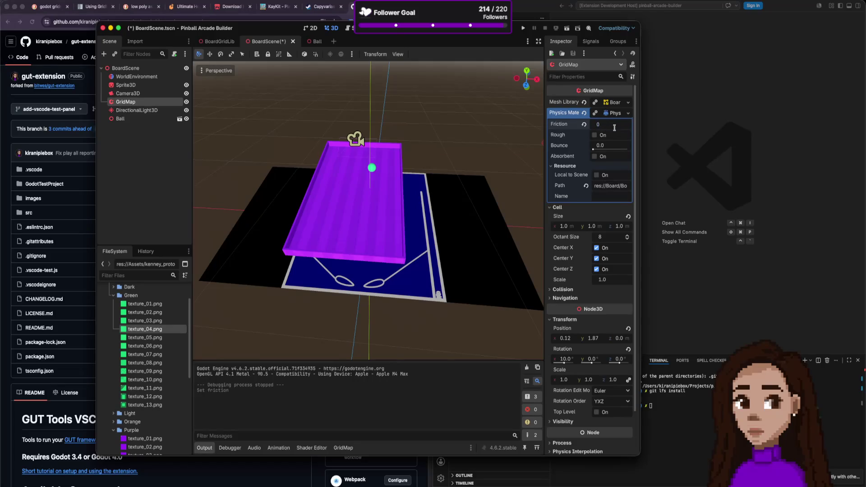
pyautogui.click(584, 124)
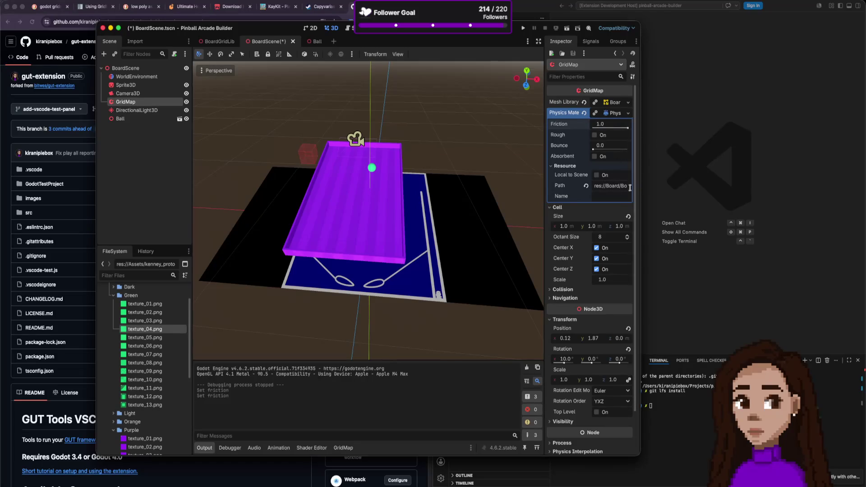
pyautogui.click(579, 289)
# - Expand the GridMap's Physics Interpolation and Process sections in the Inspector
pyautogui.scroll(-2, 614, 292)
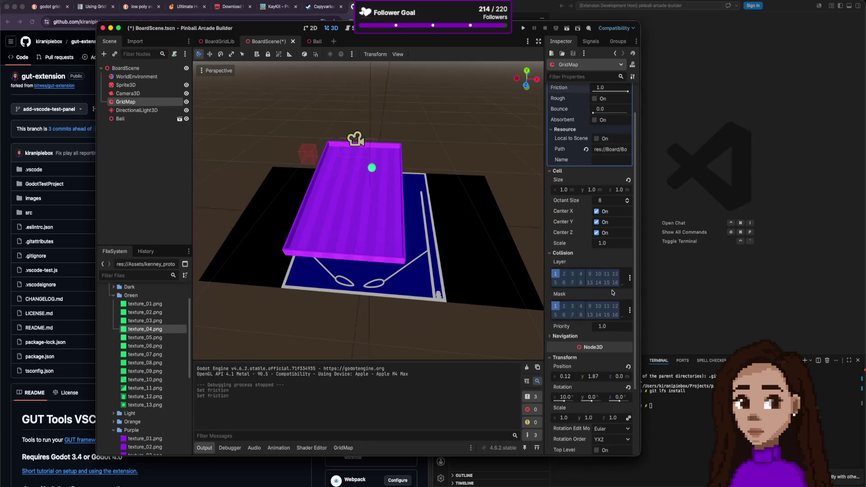
pyautogui.scroll(-3, 611, 292)
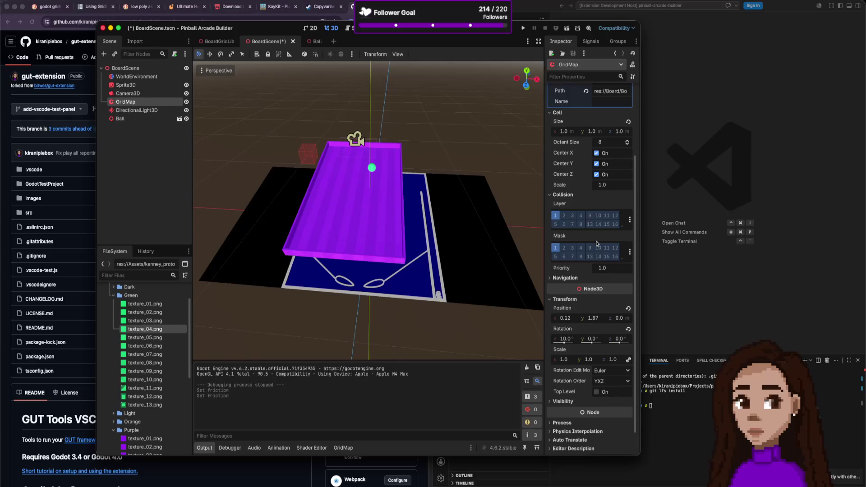
pyautogui.scroll(5, 596, 243)
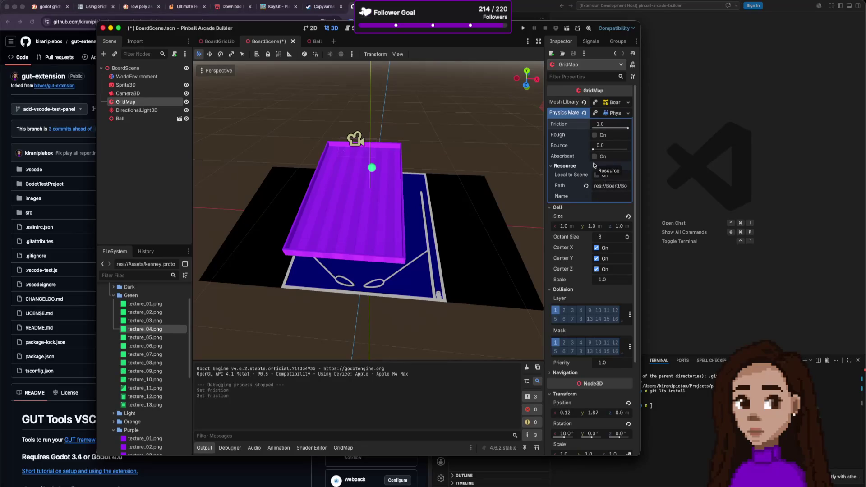
pyautogui.scroll(-3, 592, 355)
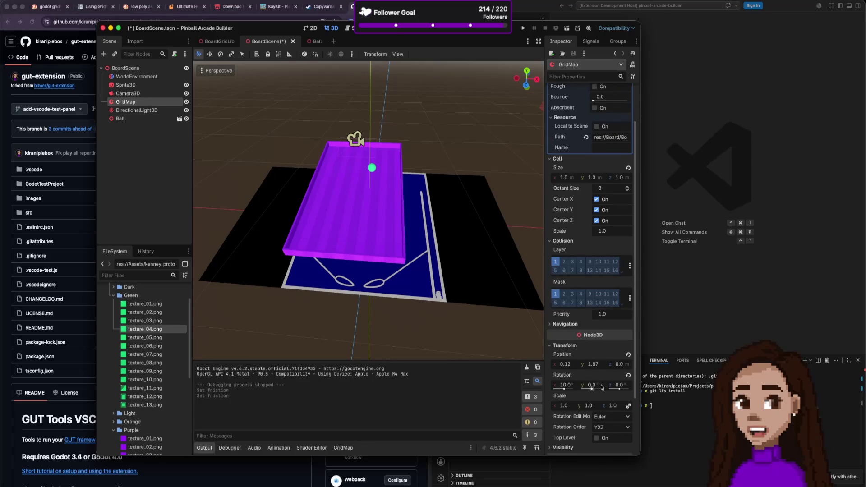
pyautogui.scroll(-2, 601, 387)
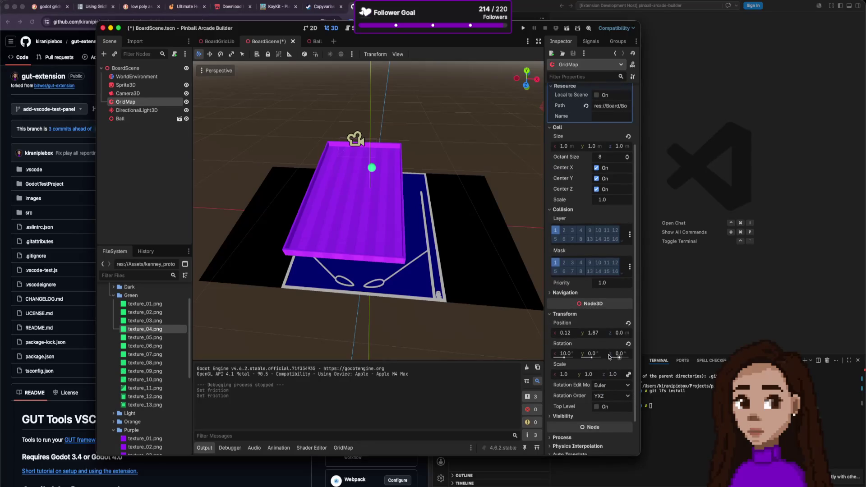
pyautogui.scroll(-2, 616, 344)
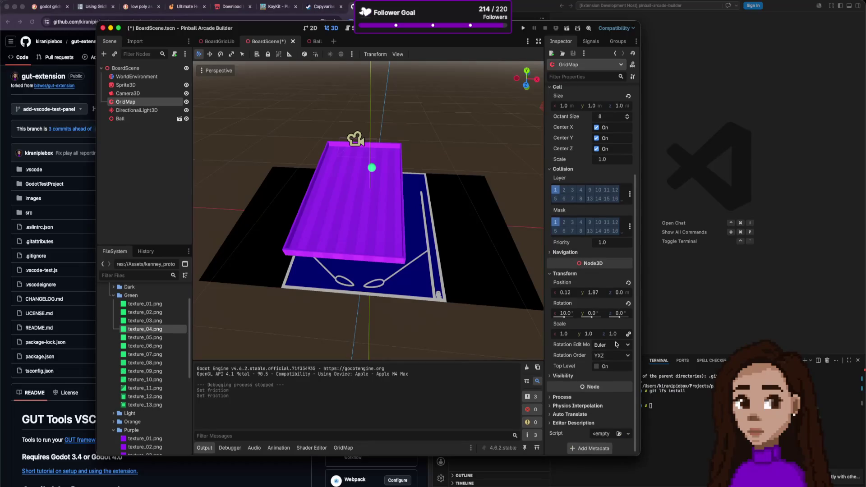
pyautogui.click(578, 406)
pyautogui.click(573, 399)
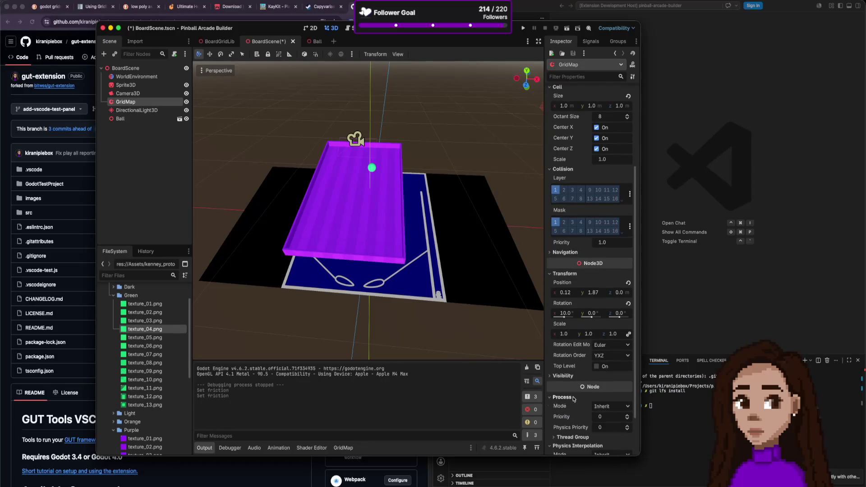
# - Revert the GridMap's X rotation to 0° and run the game on the flat board
pyautogui.scroll(-3, 573, 398)
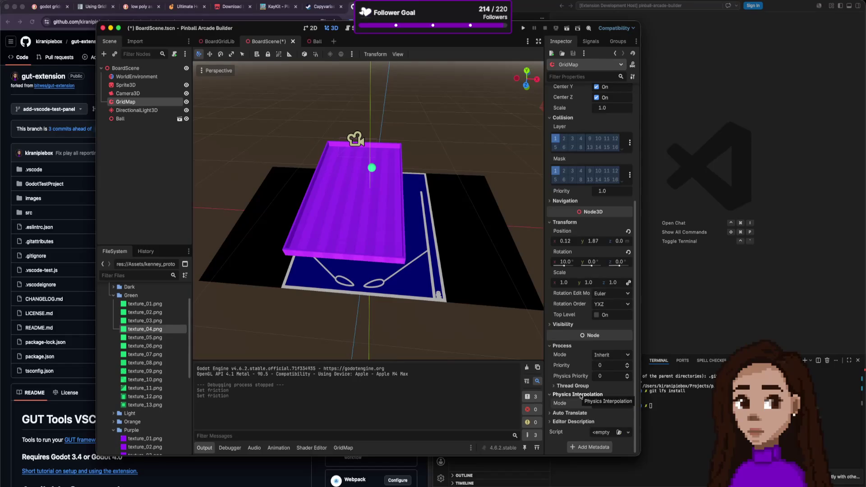
pyautogui.scroll(2, 603, 333)
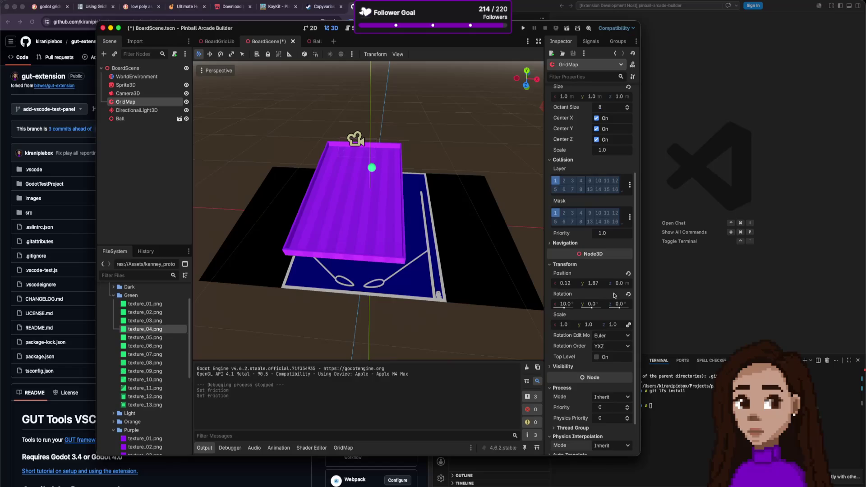
pyautogui.click(628, 294)
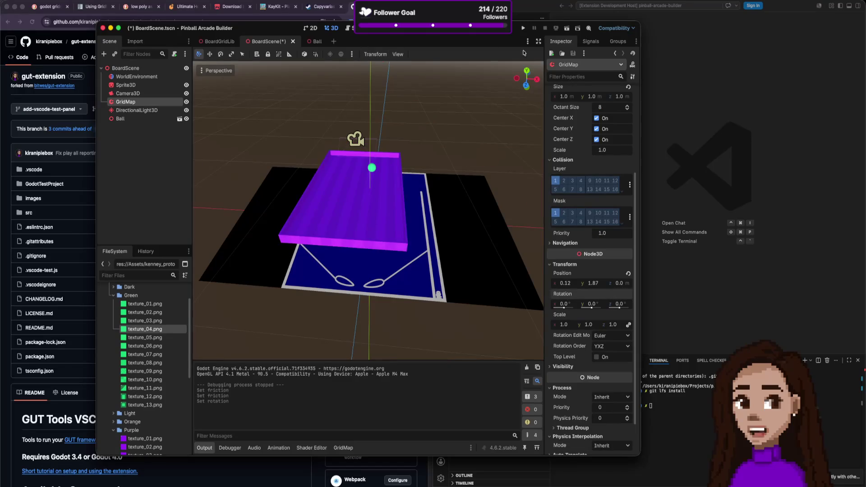
pyautogui.click(523, 28)
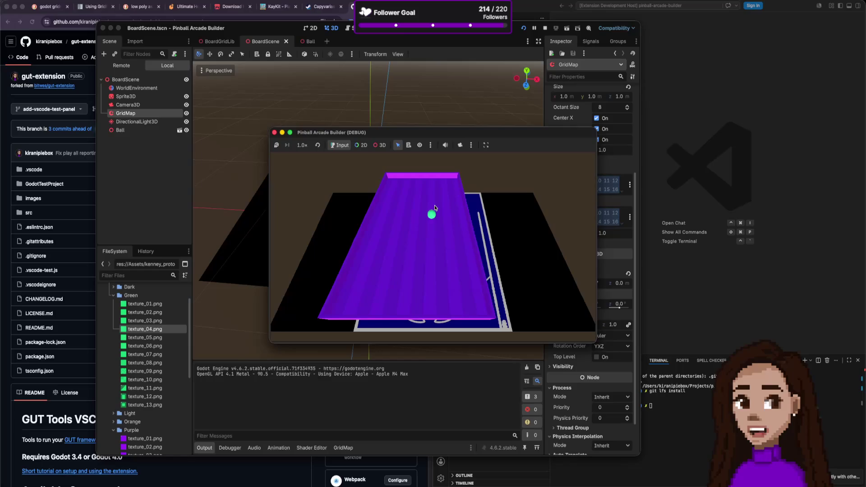
# - Stop the game, experiment with the board's scale, and return it to 1 on all axes
pyautogui.click(274, 132)
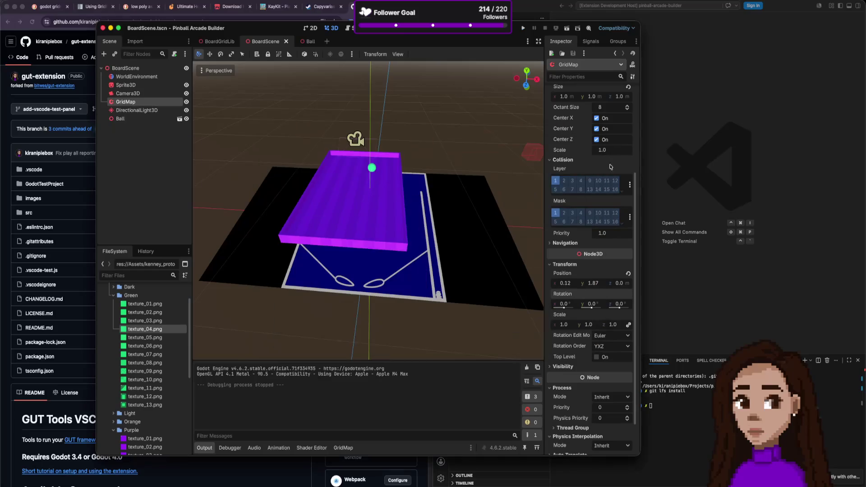
pyautogui.moveTo(588, 327); pyautogui.dragTo(604, 326)
pyautogui.click(590, 324)
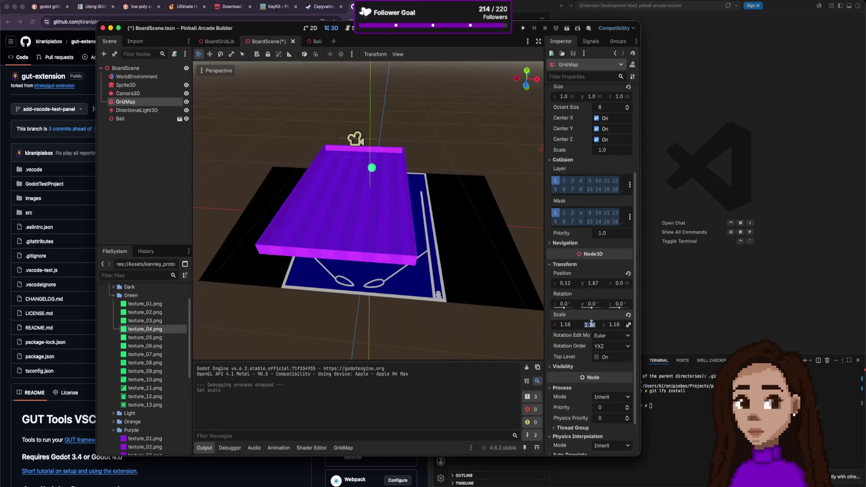
pyautogui.press('Return')
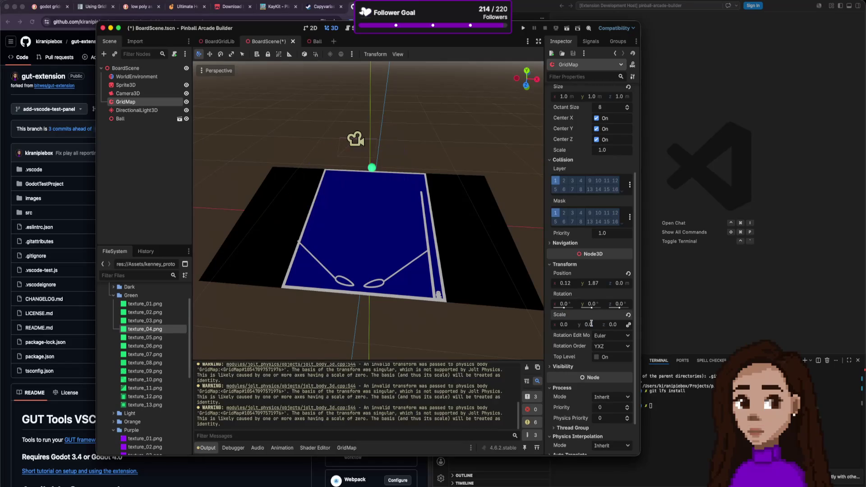
pyautogui.write('1')
pyautogui.press('Return')
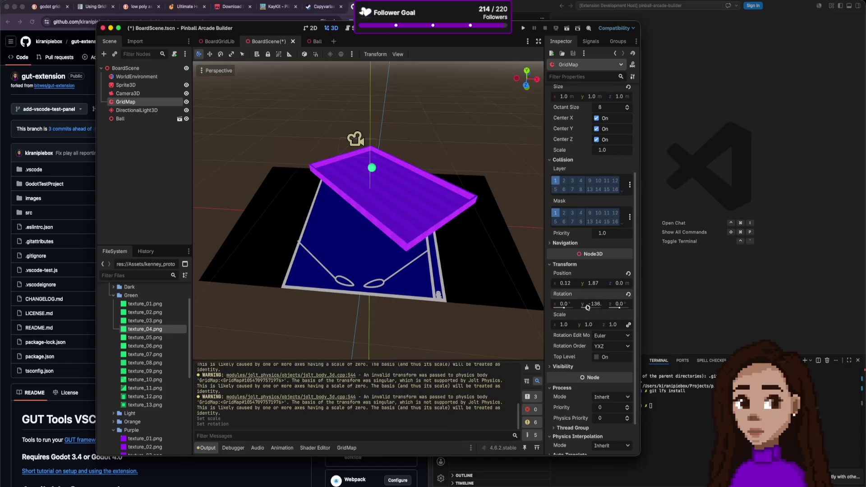
pyautogui.hotkey('ctrl', 'z')
# - Tilt the board to about 49.7° on X and run the game to test it
pyautogui.moveTo(618, 308); pyautogui.dragTo(565, 308)
pyautogui.hotkey('ctrl', 'z')
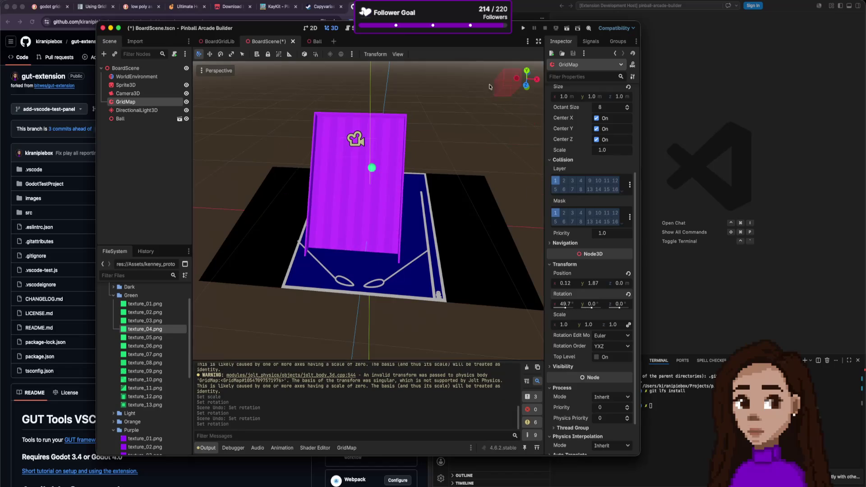
pyautogui.click(523, 28)
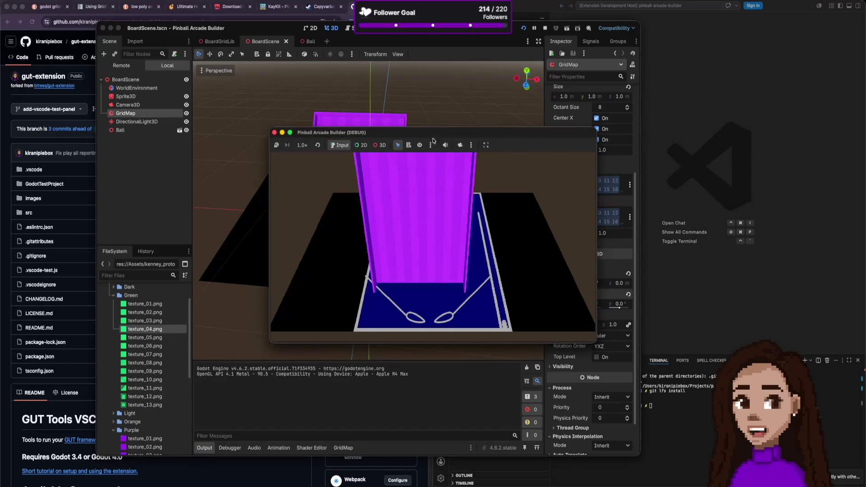
# - Set the board's X rotation to 30° and run the game
pyautogui.click(274, 132)
pyautogui.click(564, 303)
pyautogui.write('30')
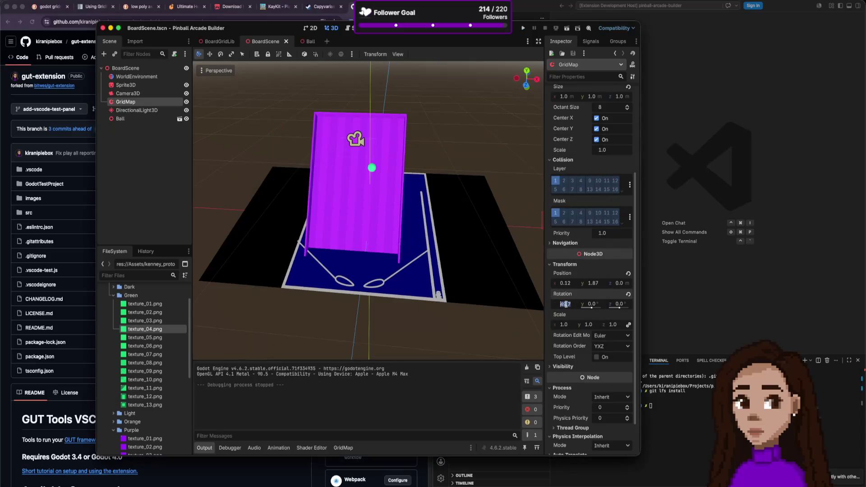
pyautogui.press('Return')
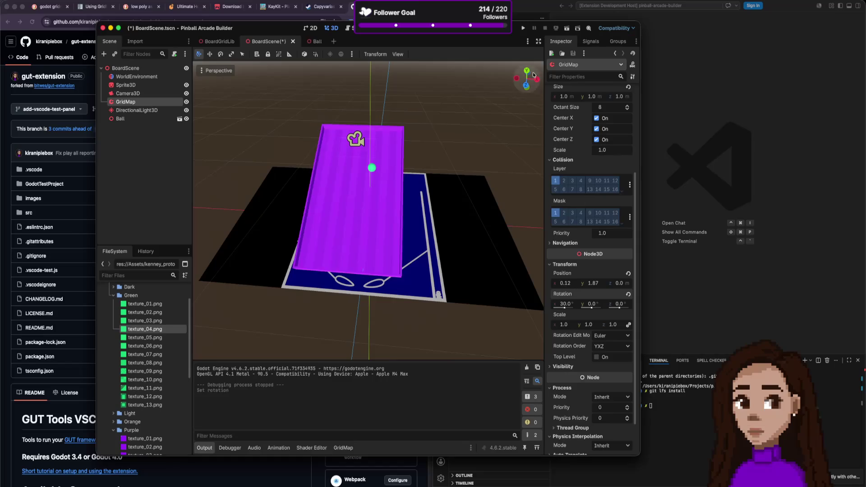
pyautogui.click(523, 28)
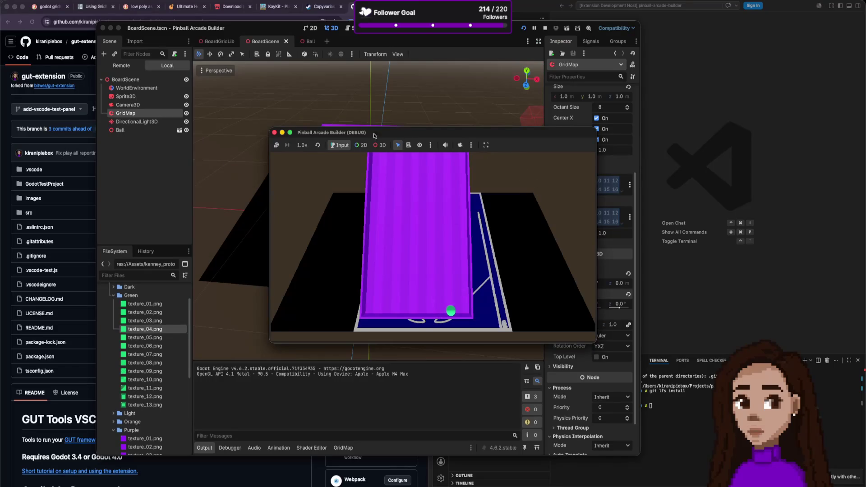
# - Reduce the board's X rotation to 20° and run the game again
pyautogui.click(275, 133)
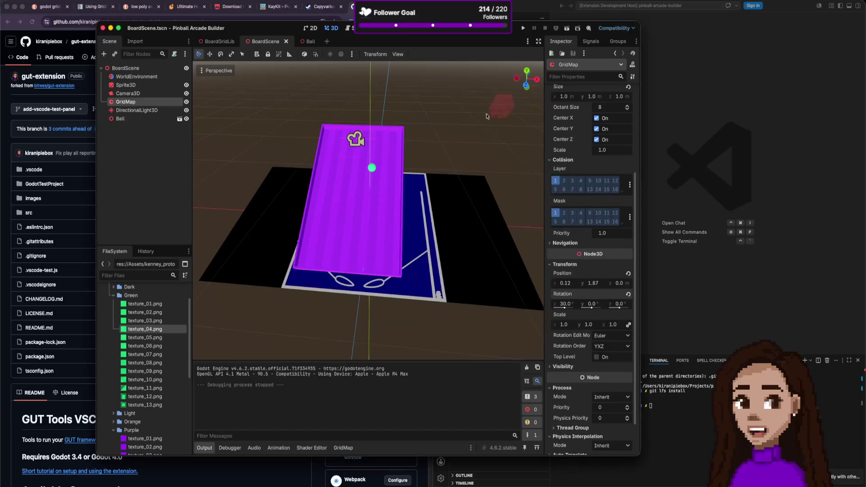
pyautogui.click(569, 306)
pyautogui.write('20')
pyautogui.press('Return')
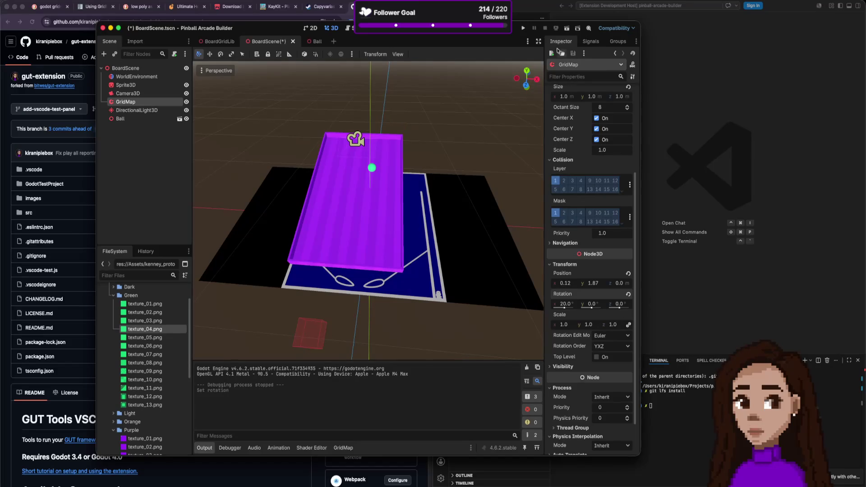
pyautogui.click(523, 29)
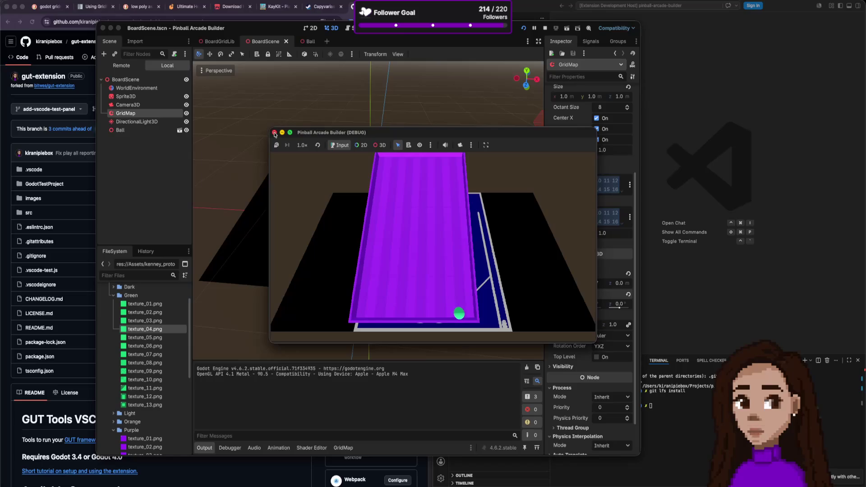
# - Stop the running game and zoom the 3D viewport on the tilted board
pyautogui.click(275, 133)
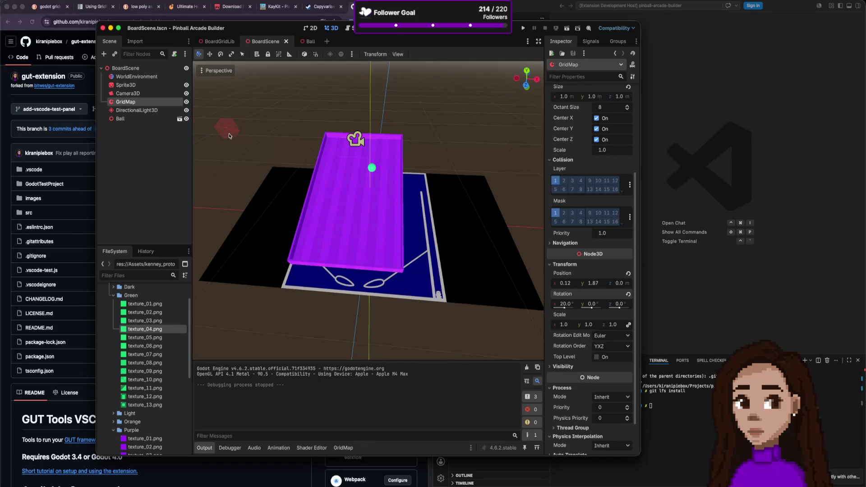
pyautogui.scroll(3, 345, 236)
pyautogui.scroll(3, 345, 235)
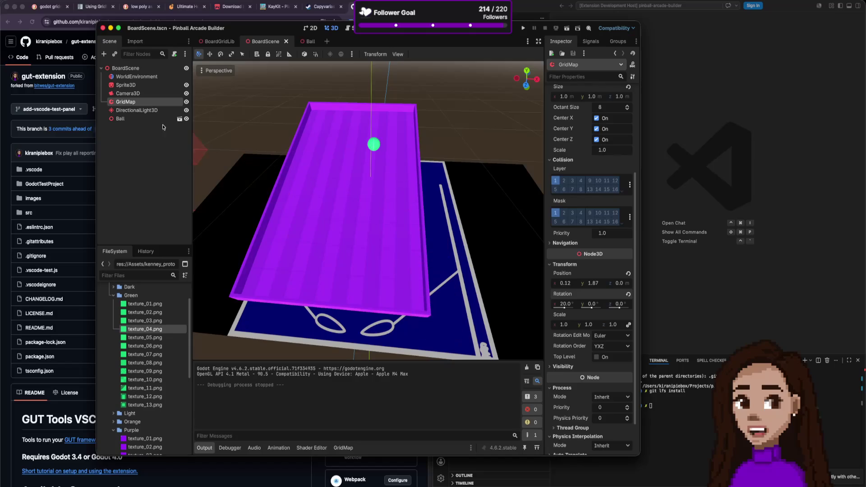
# - Start renaming GridMap but cancel it, then open a new browser search tab
pyautogui.doubleClick(139, 101)
pyautogui.write('B')
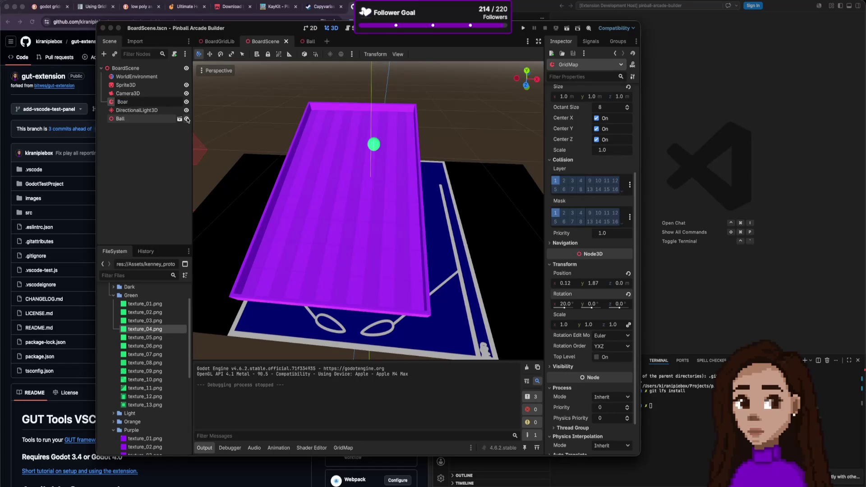
pyautogui.press('Escape')
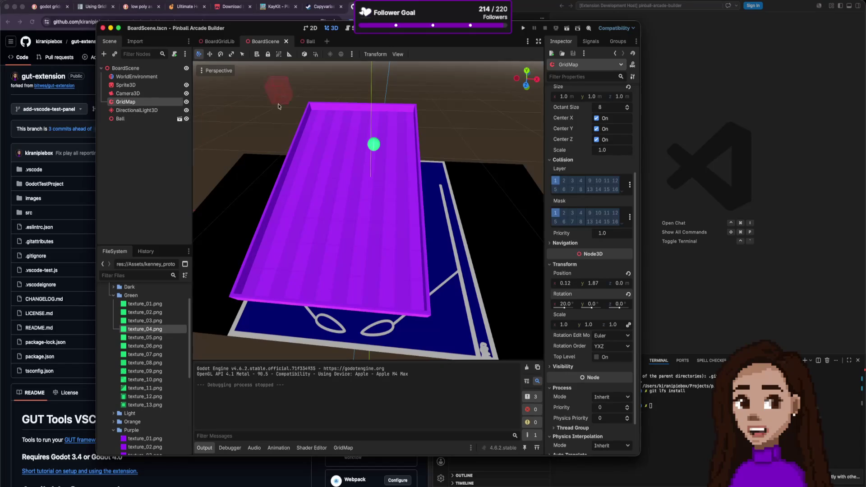
pyautogui.press('super+Tab')
pyautogui.press('super+t')
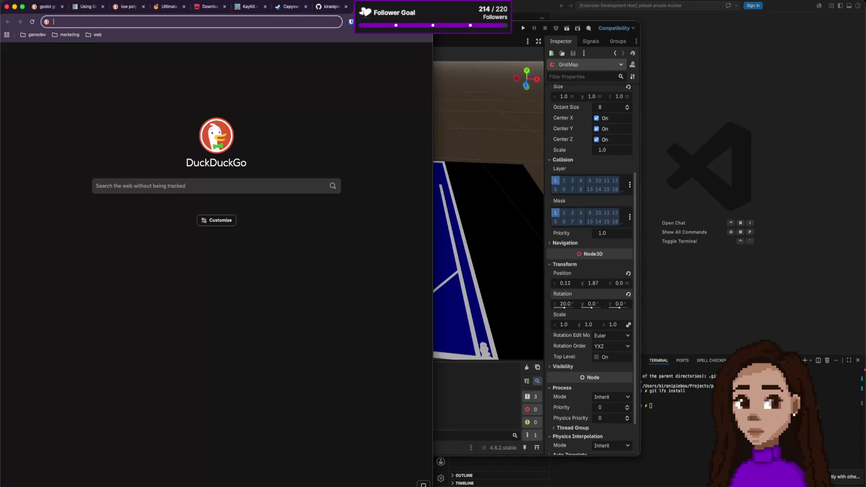
# - From the pinball-arcade-builder window, open ../gamedevtvjam26-connections in a new VS Code window
pyautogui.click(696, 83)
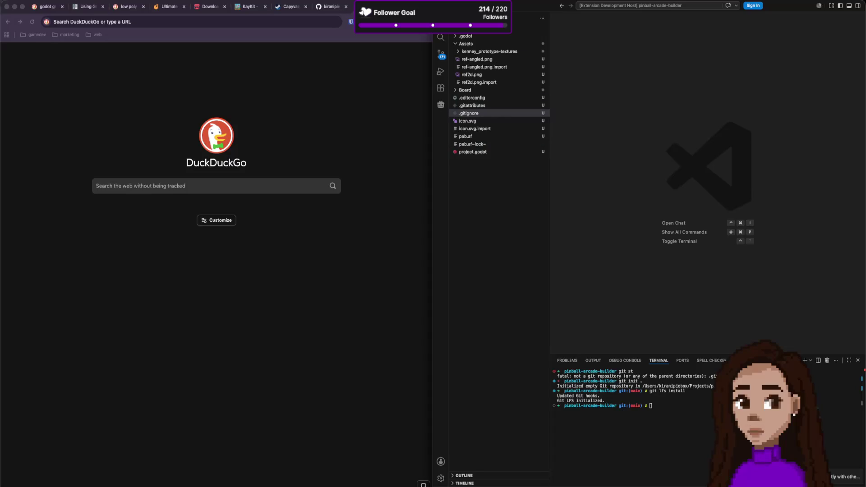
pyautogui.click(36, 1)
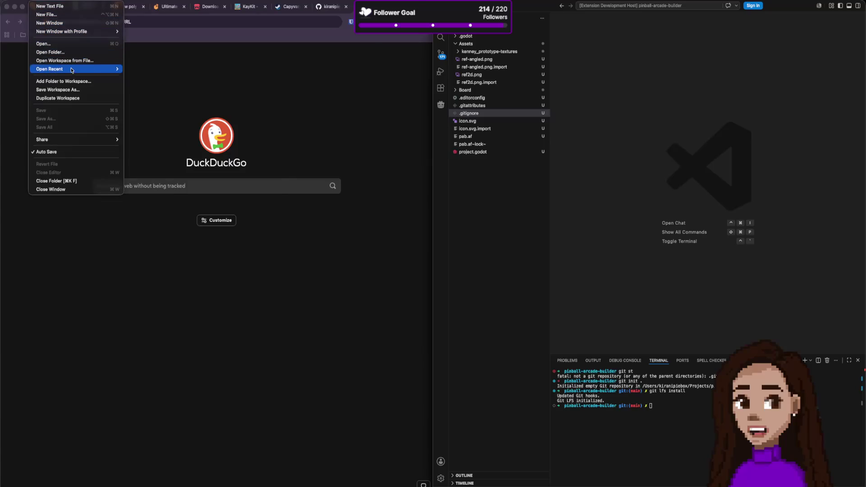
pyautogui.moveTo(77, 69)
pyautogui.click(640, 382)
pyautogui.write('code ../')
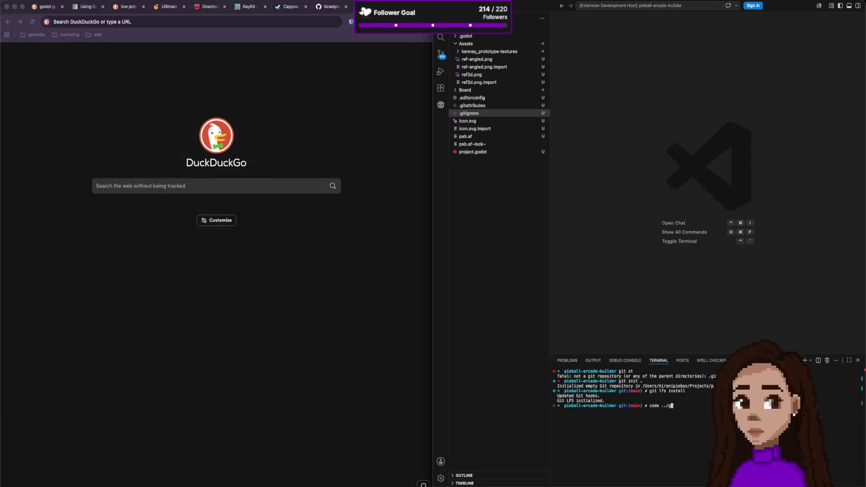
pyautogui.press('Tab')
pyautogui.press('Return')
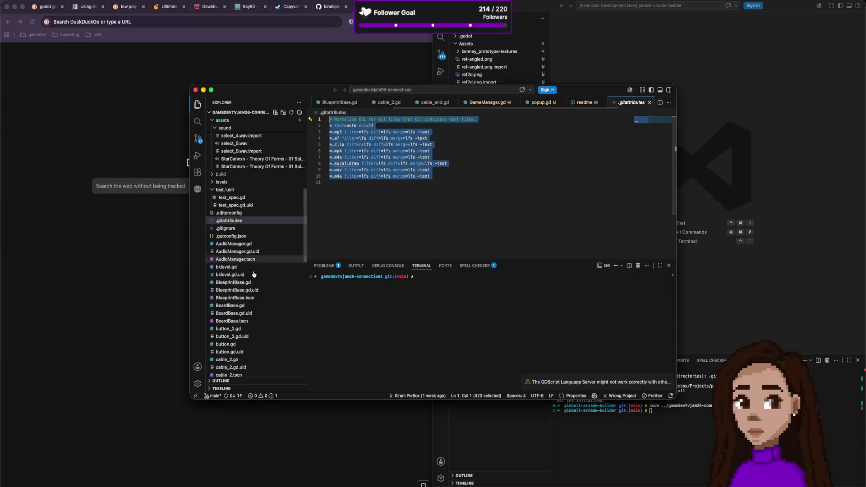
# - Read the project's readme and README.md with its Refs links, then close that window
pyautogui.scroll(-10, 261, 320)
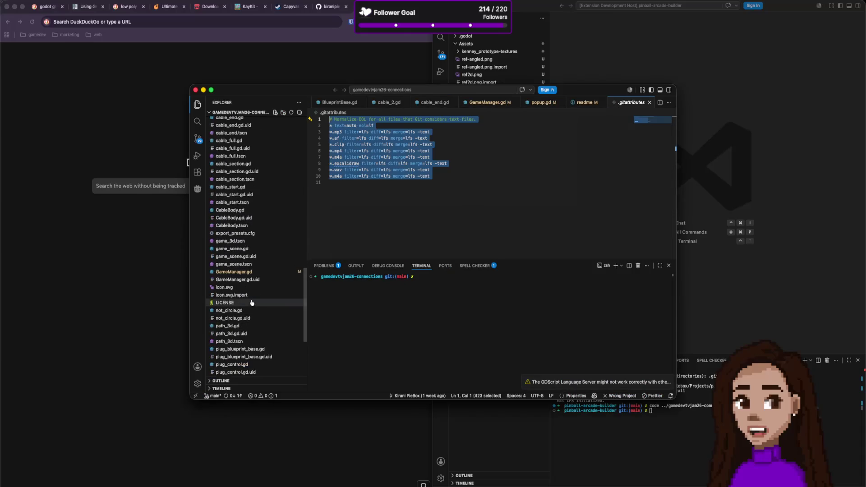
pyautogui.scroll(-5, 251, 300)
pyautogui.click(252, 330)
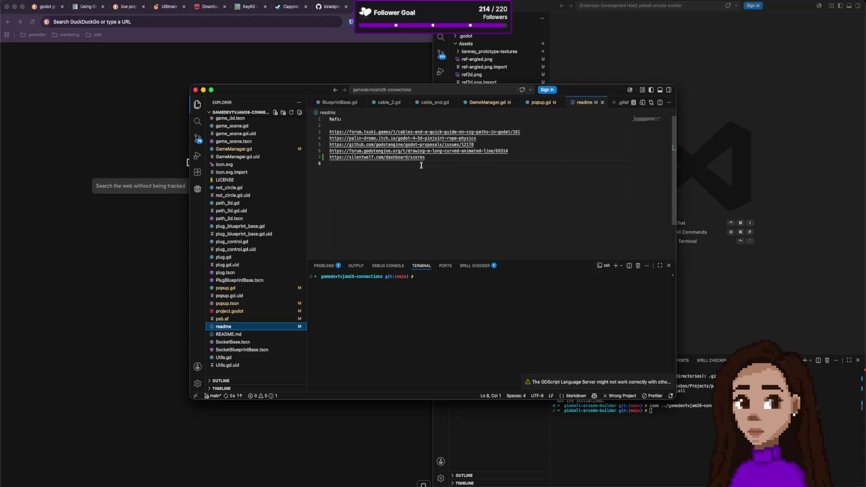
pyautogui.click(258, 335)
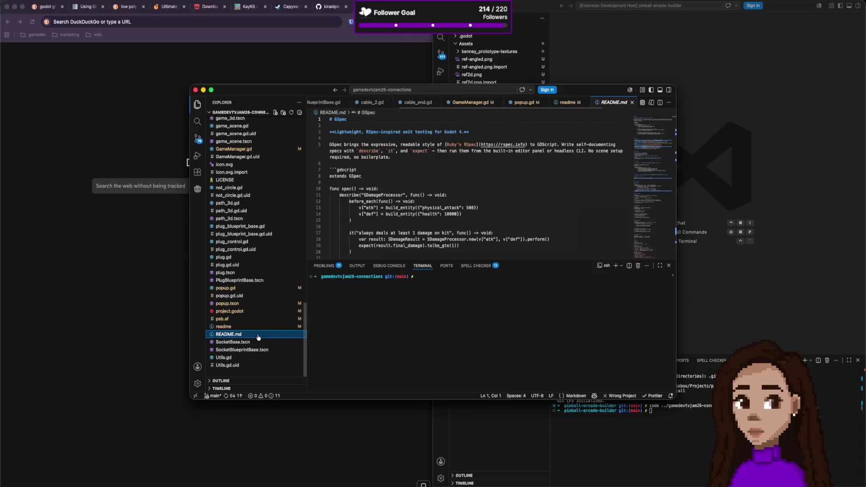
pyautogui.click(259, 328)
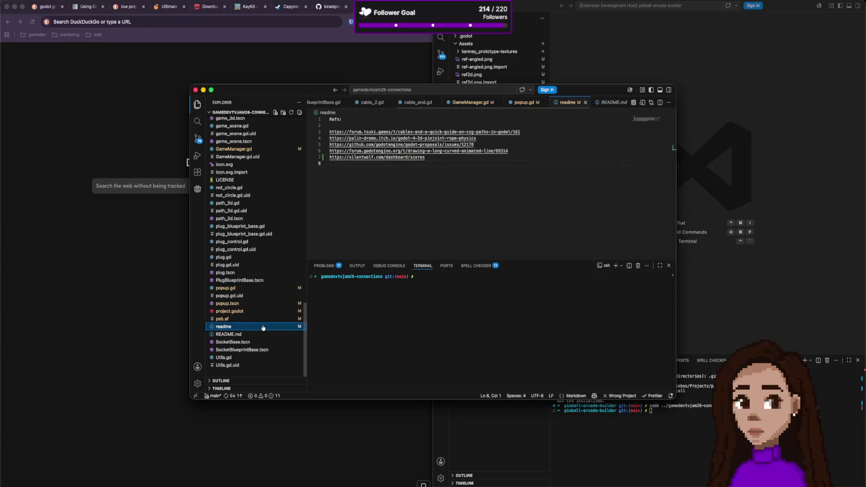
pyautogui.click(386, 171)
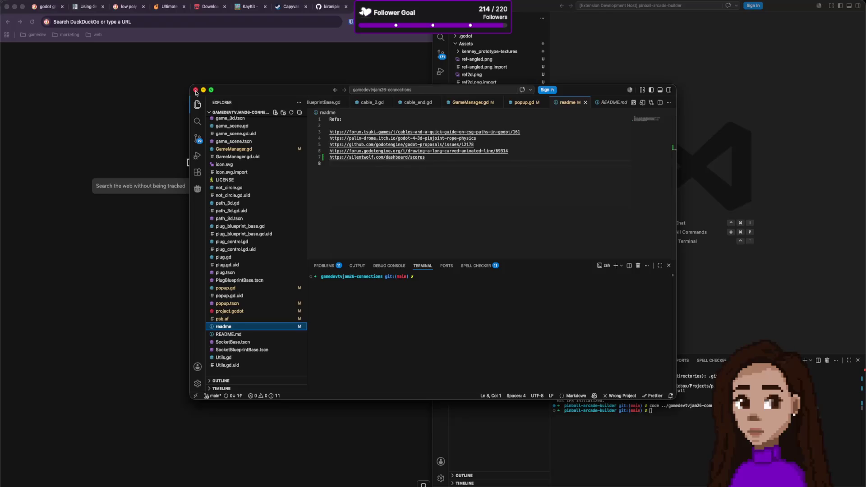
pyautogui.click(195, 91)
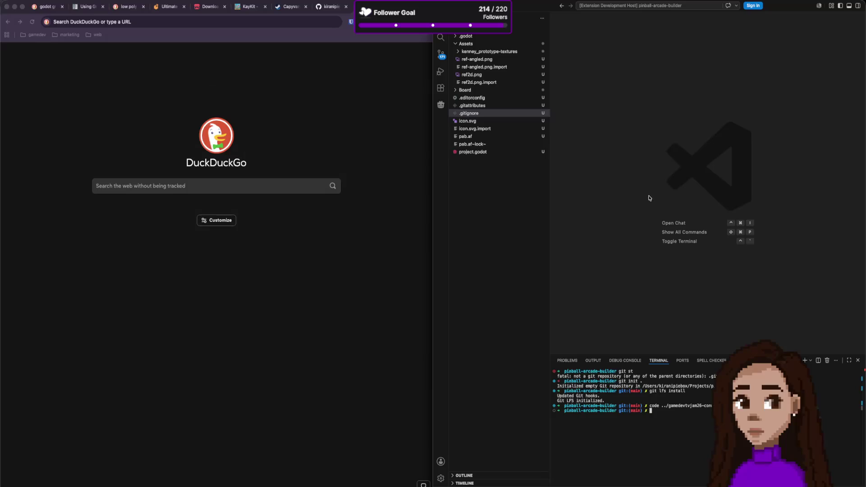
pyautogui.write('code ../')
pyautogui.write('pi')
pyautogui.press('Tab')
pyautogui.press('Tab')
pyautogui.write('s')
pyautogui.press('Tab')
pyautogui.press('Return')
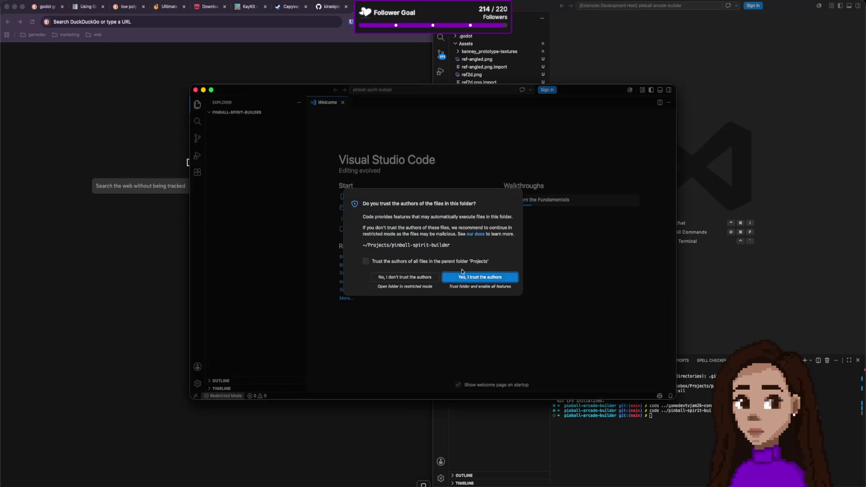
pyautogui.click(407, 276)
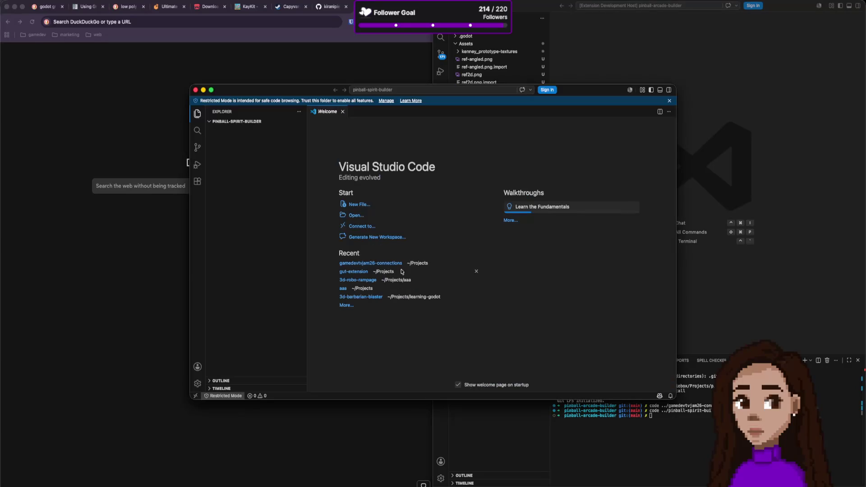
pyautogui.click(195, 90)
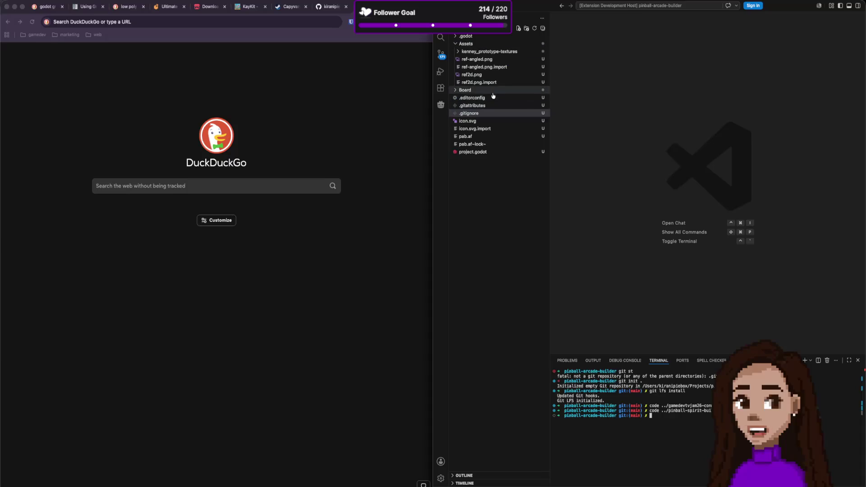
# - Search 'pinball' in the Chrome address bar and open the Jersey Jack Pinball Visit article
pyautogui.click(323, 38)
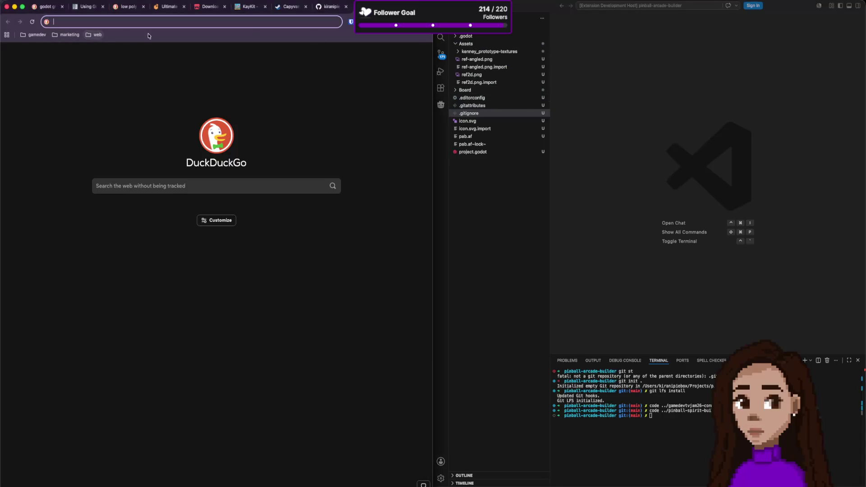
pyautogui.write('pin')
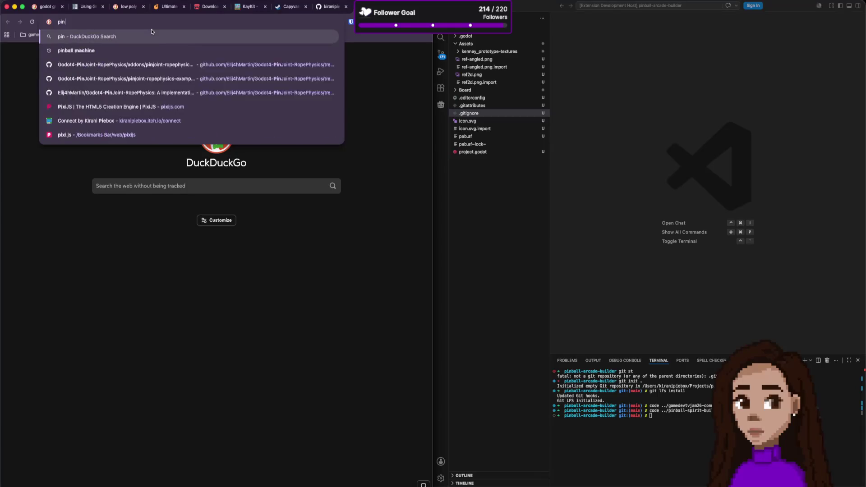
pyautogui.write('ball')
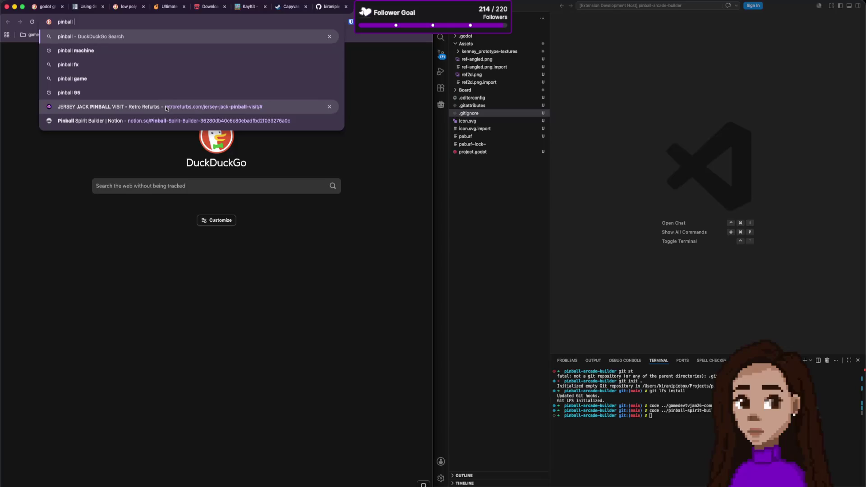
pyautogui.click(167, 108)
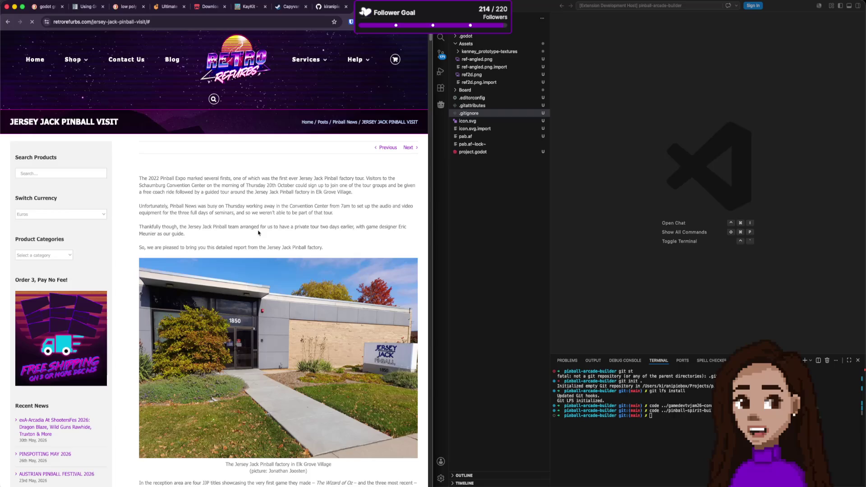
# - Scroll the Jersey Jack factory photos to the Toy Story 4 playfields, selecting 'playfields' in a caption
pyautogui.scroll(-5, 251, 241)
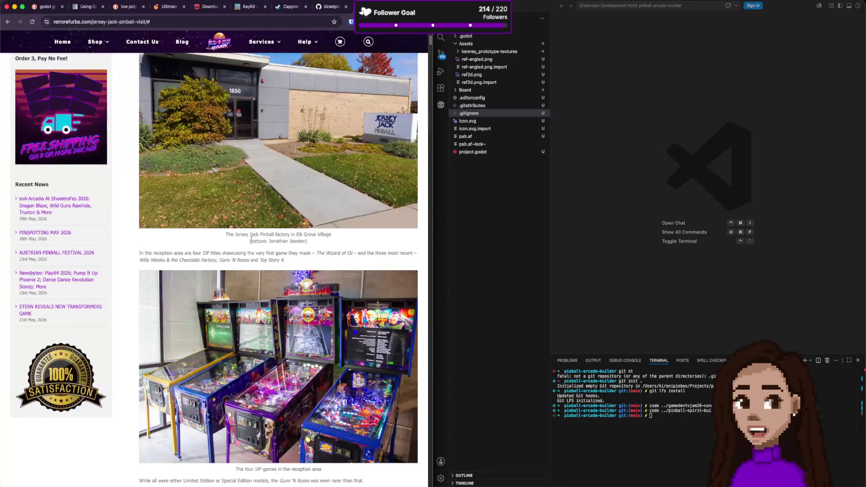
pyautogui.scroll(-20, 274, 250)
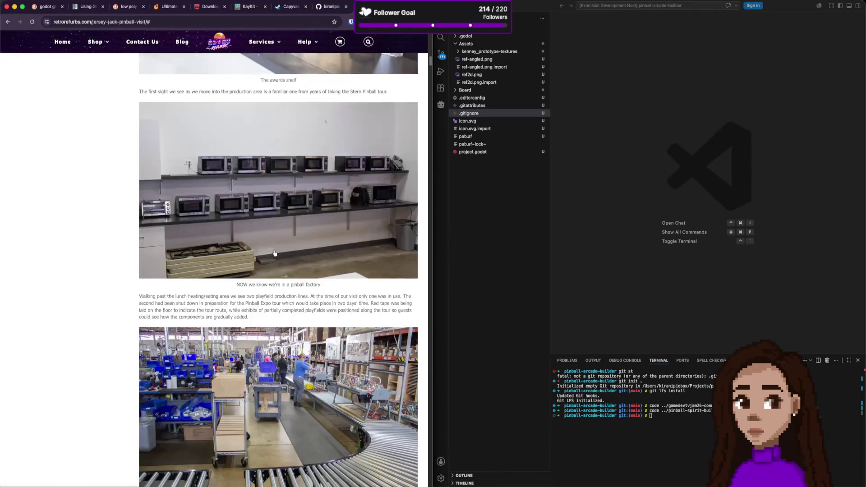
pyautogui.scroll(-8, 274, 252)
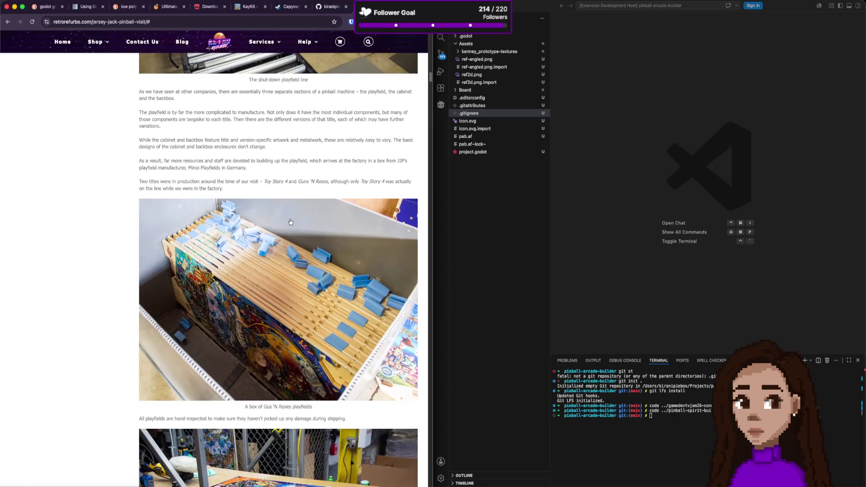
pyautogui.moveTo(296, 404); pyautogui.dragTo(292, 406)
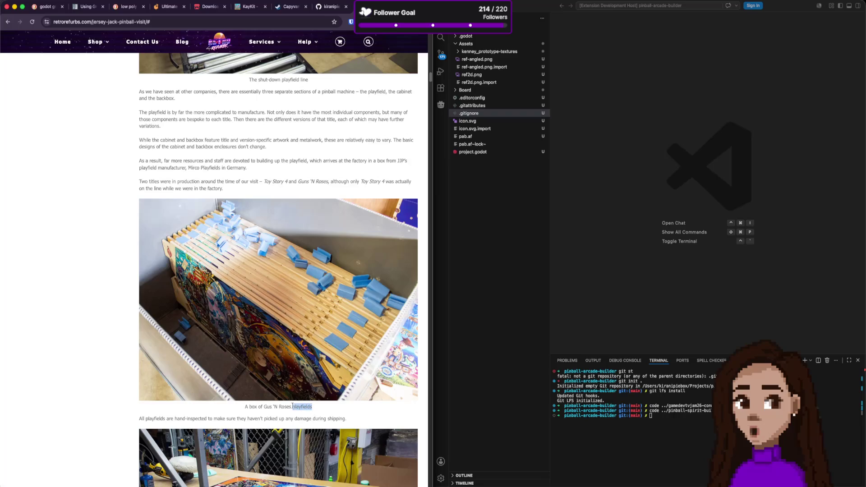
pyautogui.scroll(-4, 276, 346)
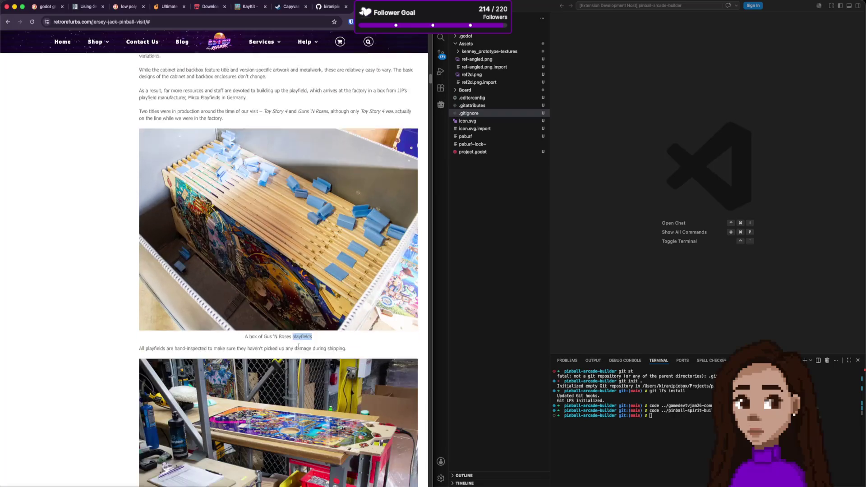
pyautogui.scroll(-12, 299, 347)
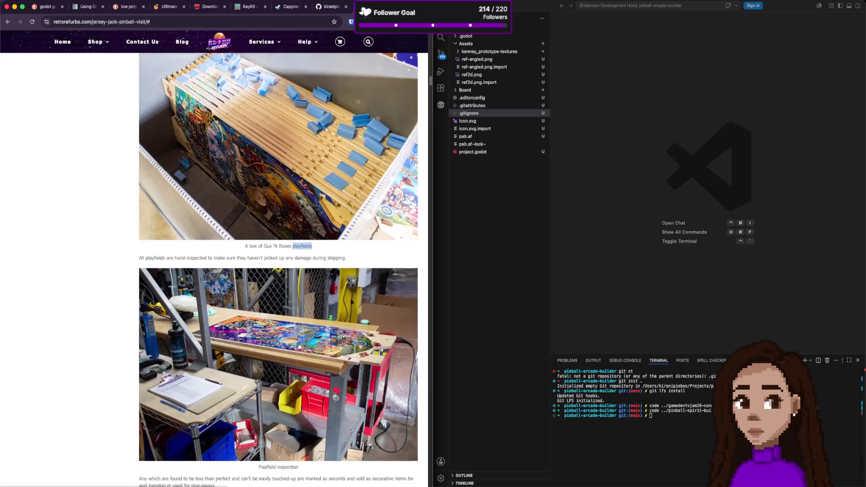
pyautogui.scroll(-11, 299, 344)
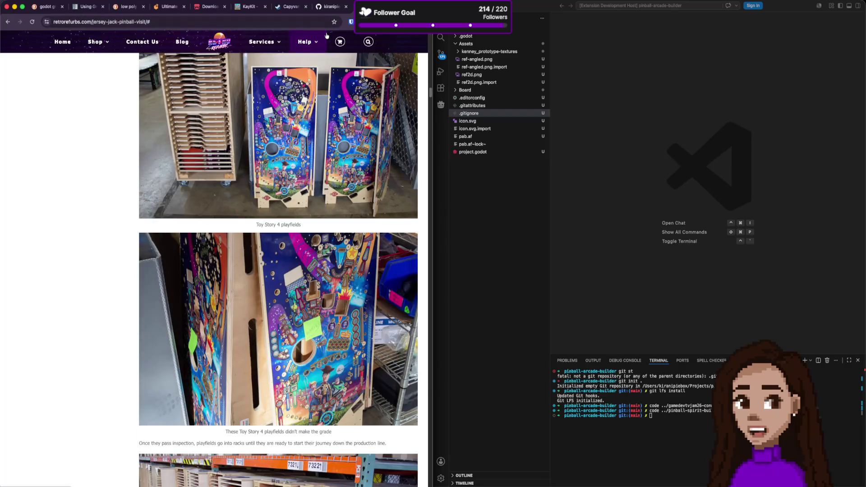
pyautogui.press('super+Tab')
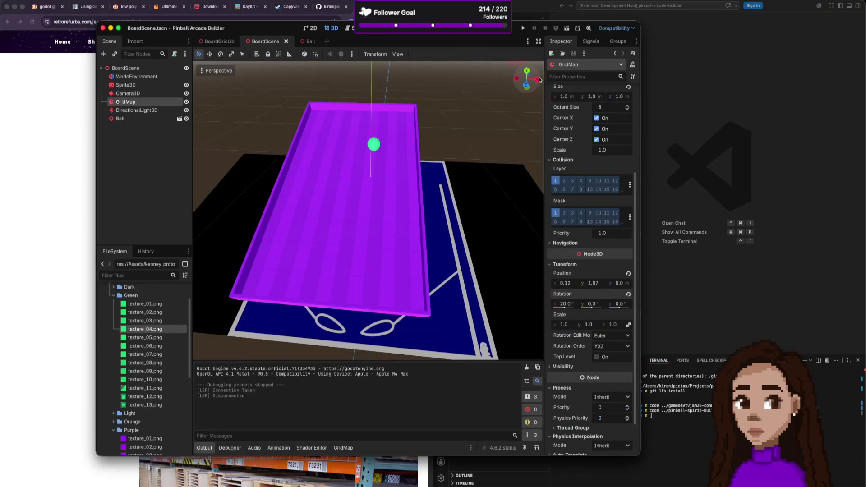
# - Rename the existing GridMap node to 'Playfield', fixing the capital F
pyautogui.click(126, 102)
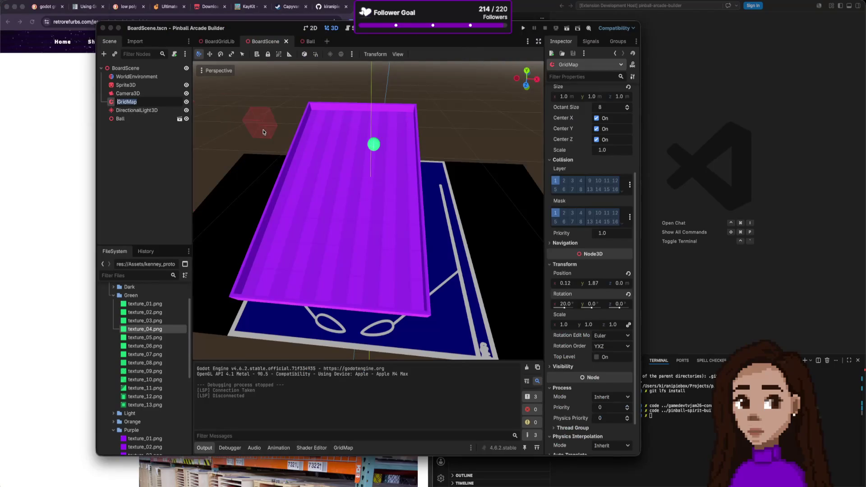
pyautogui.write('Playfield')
pyautogui.press('Return')
pyautogui.click(60, 168)
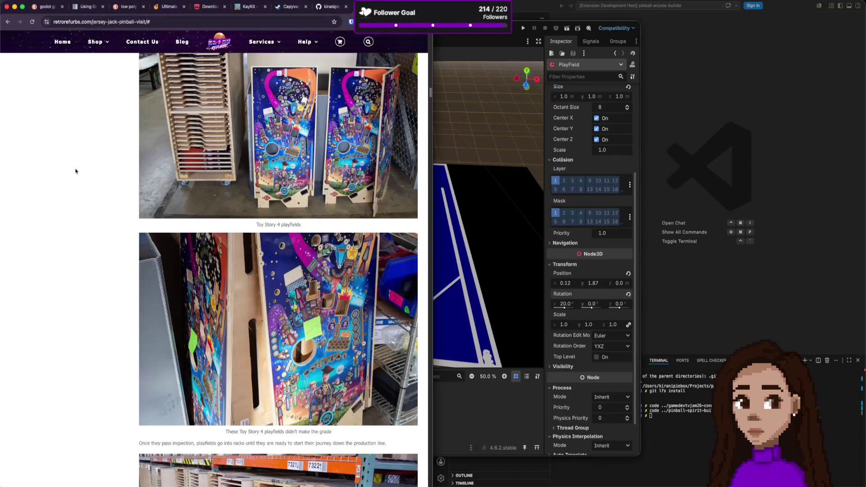
pyautogui.press('super+Tab')
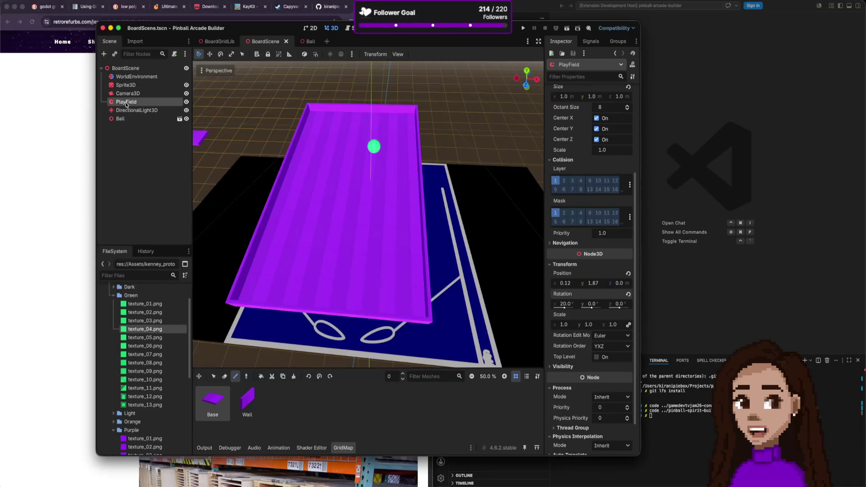
pyautogui.doubleClick(126, 102)
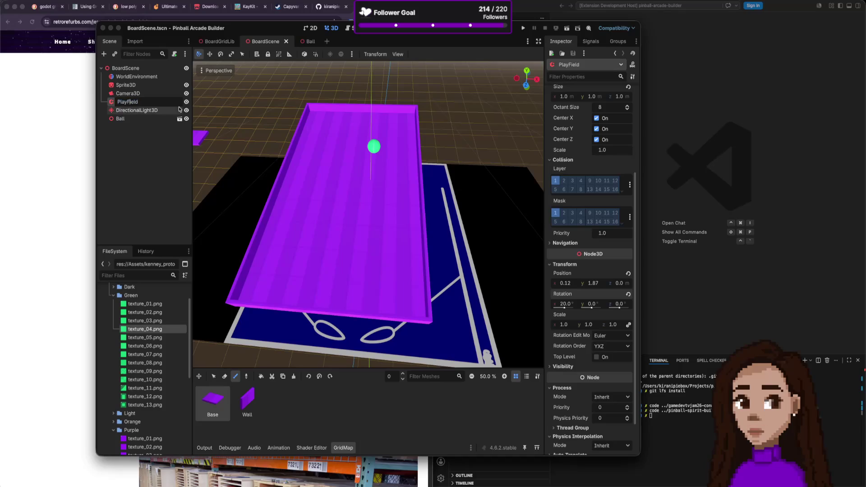
pyautogui.press('BackSpace')
pyautogui.write('f')
pyautogui.press('Return')
# - Add a new child GridMap node to the BoardScene root by searching 'Grid'
pyautogui.click(150, 141)
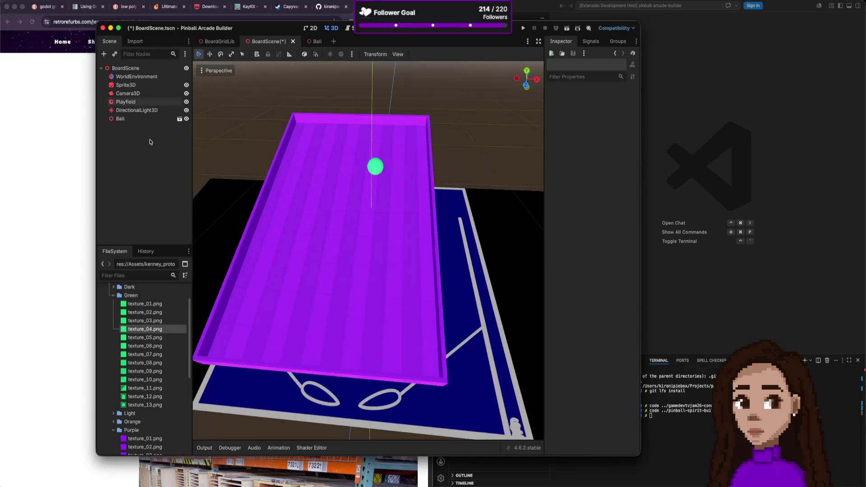
pyautogui.rightClick(150, 141)
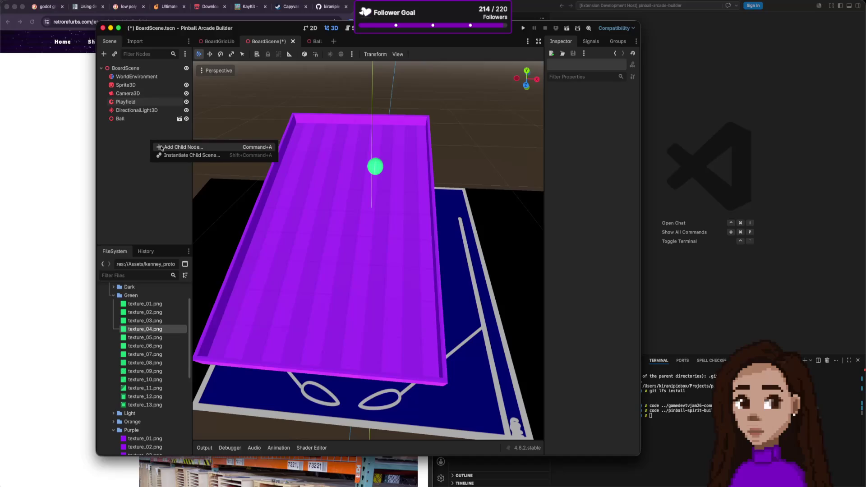
pyautogui.click(164, 147)
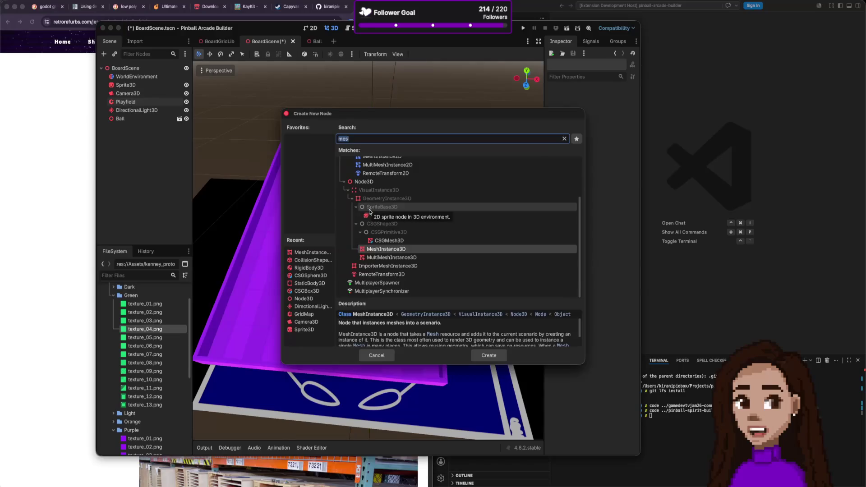
pyautogui.write('Grid')
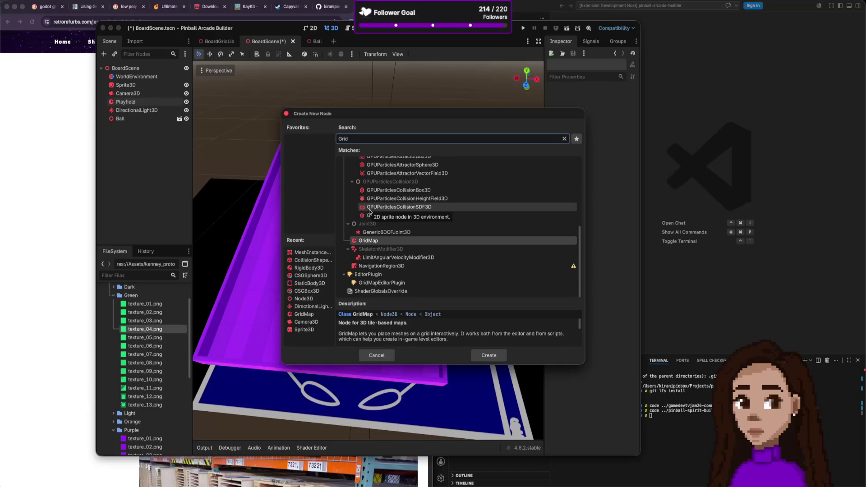
pyautogui.press('Return')
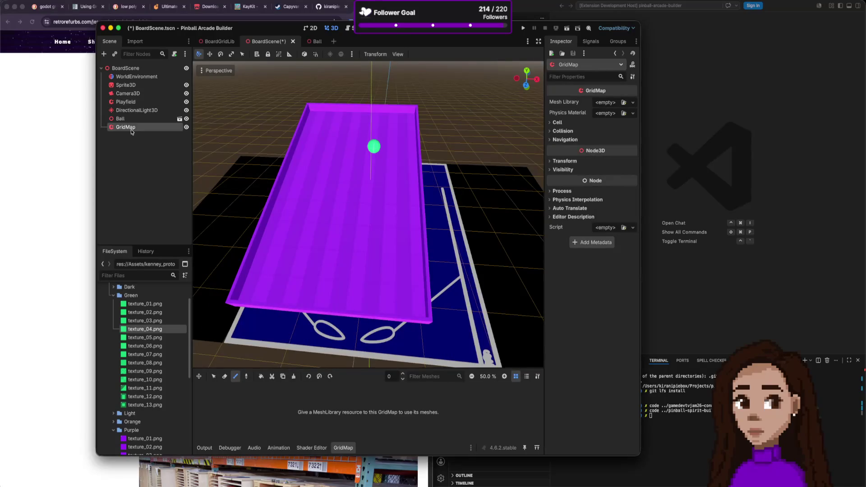
pyautogui.press('super+Tab')
# - Scroll the pinball factory article, selecting 'assemblies' and the phrase about posts and flatrails
pyautogui.scroll(-5, 263, 208)
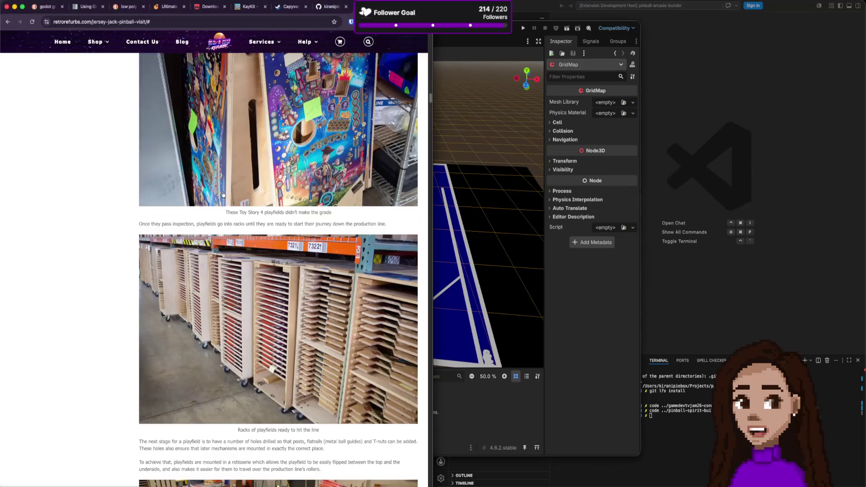
pyautogui.scroll(-10, 263, 208)
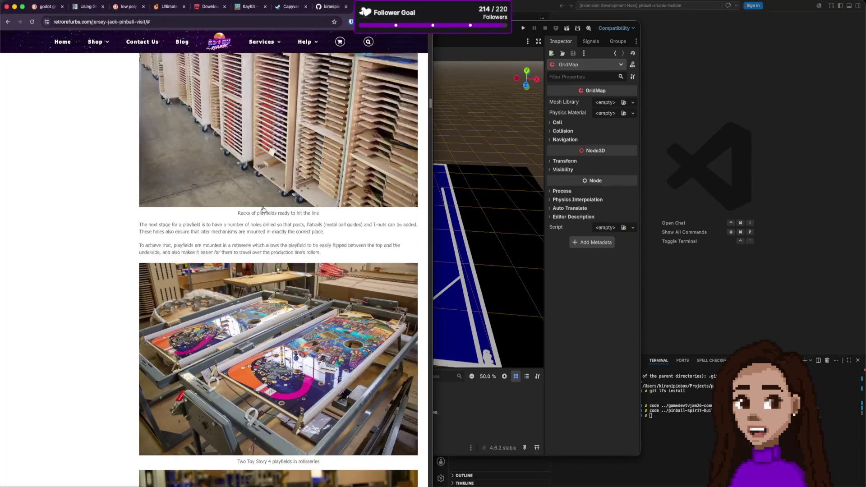
pyautogui.scroll(-3, 264, 209)
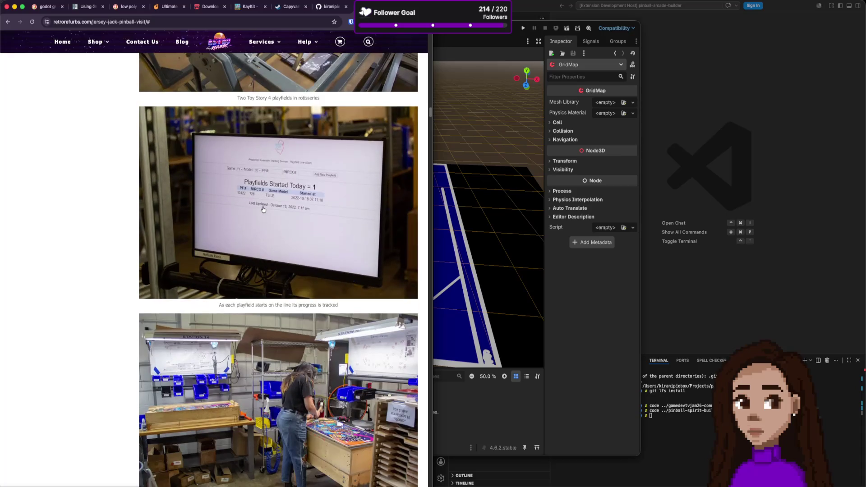
pyautogui.scroll(-2, 264, 209)
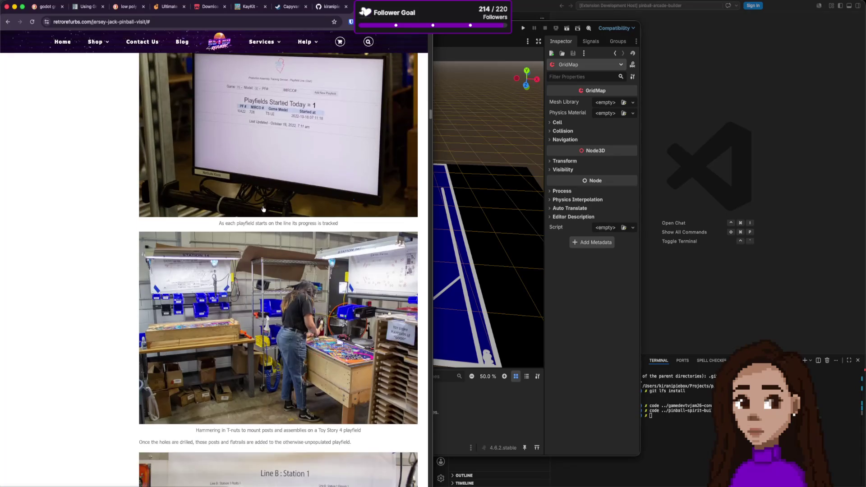
pyautogui.scroll(-1, 263, 208)
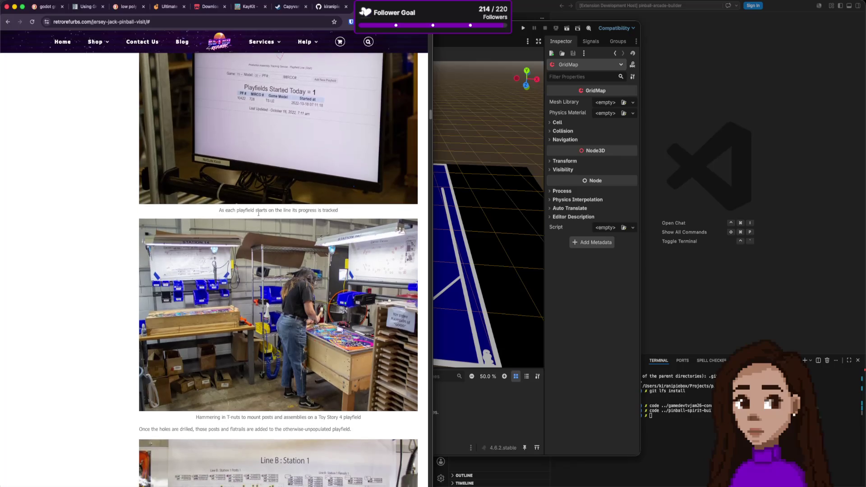
pyautogui.scroll(-3, 338, 227)
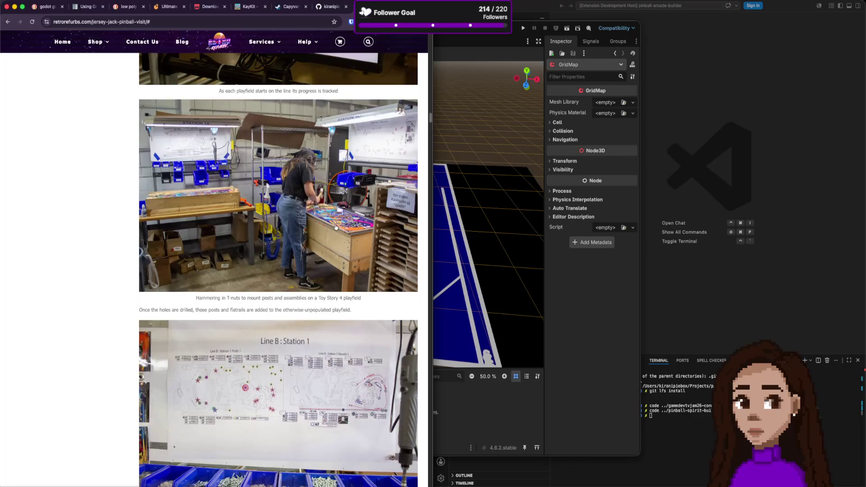
pyautogui.scroll(-1, 255, 311)
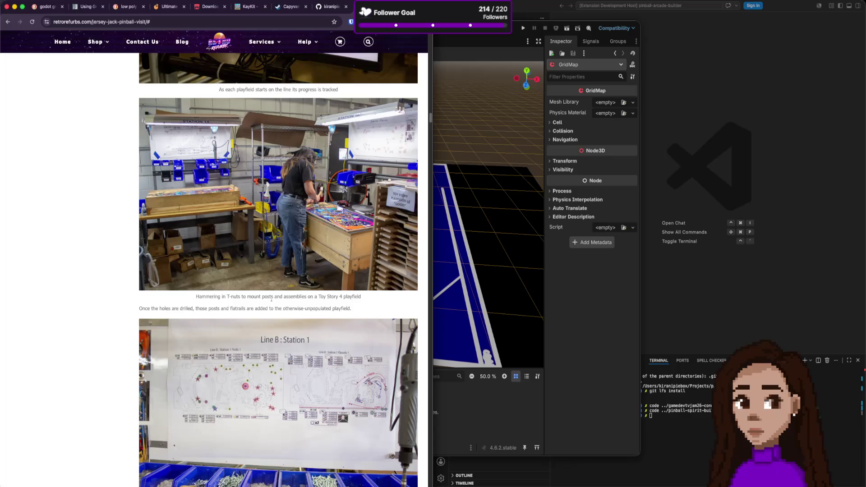
pyautogui.doubleClick(296, 298)
pyautogui.moveTo(202, 309); pyautogui.dragTo(247, 308)
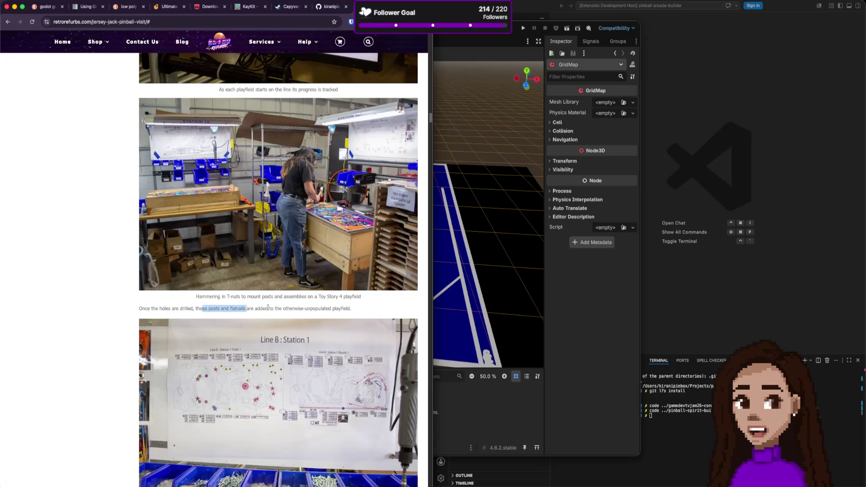
# - Read on through the production-line and stock-room photos, then return to Godot
pyautogui.scroll(-10, 312, 305)
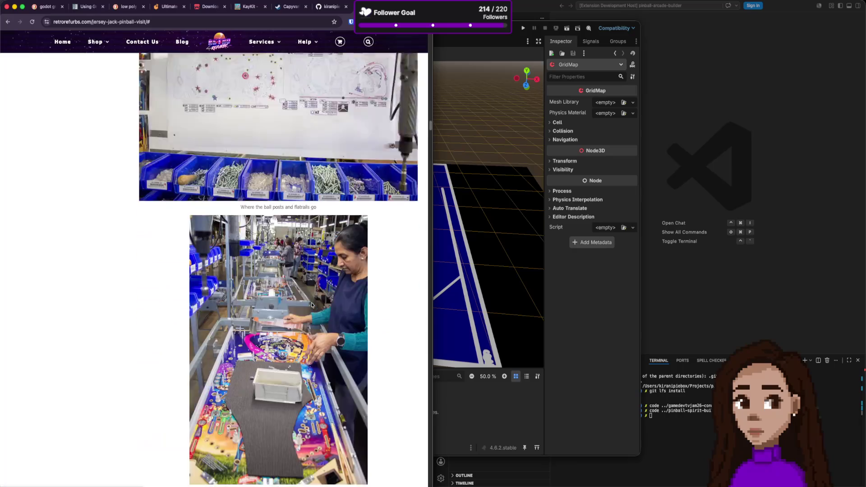
pyautogui.scroll(-7, 312, 305)
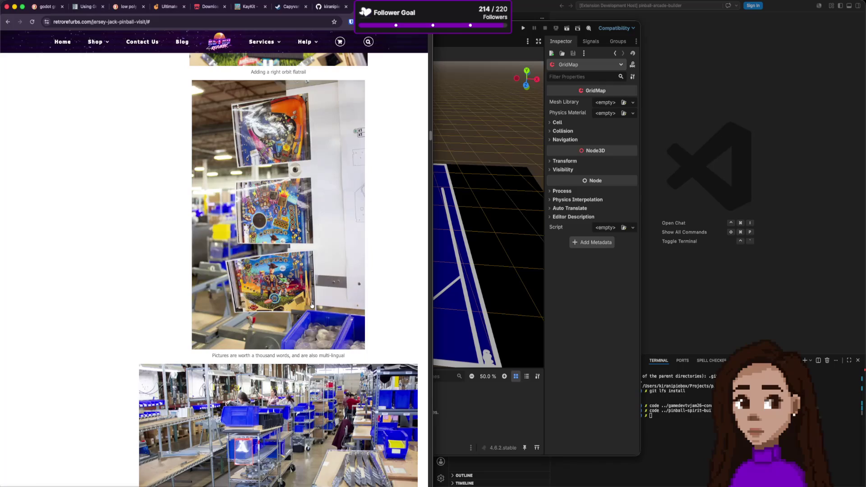
pyautogui.scroll(-3, 311, 305)
pyautogui.scroll(-3, 312, 305)
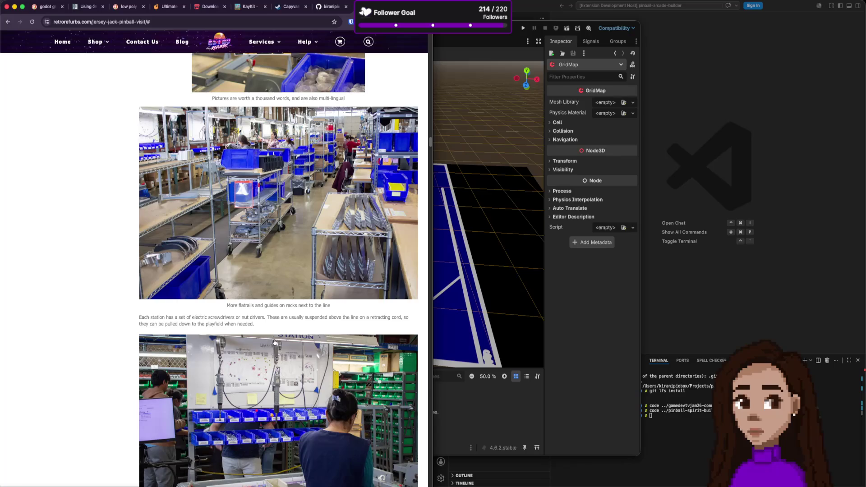
pyautogui.scroll(-2, 274, 341)
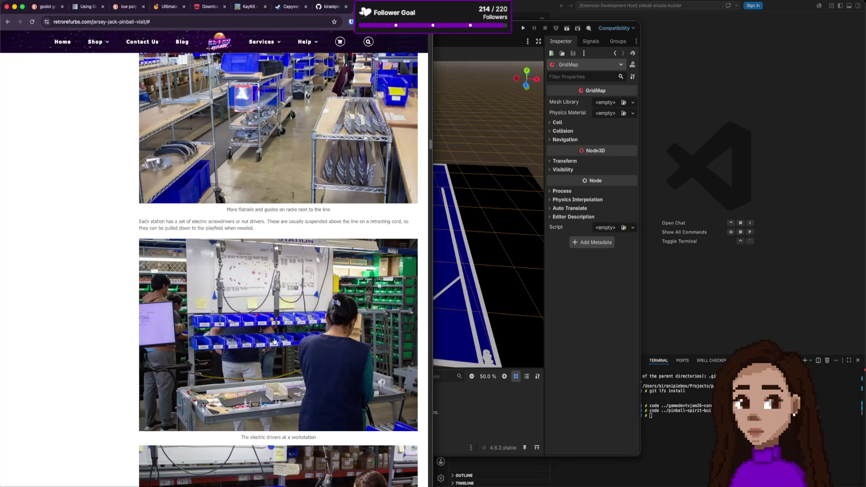
pyautogui.scroll(-6, 274, 341)
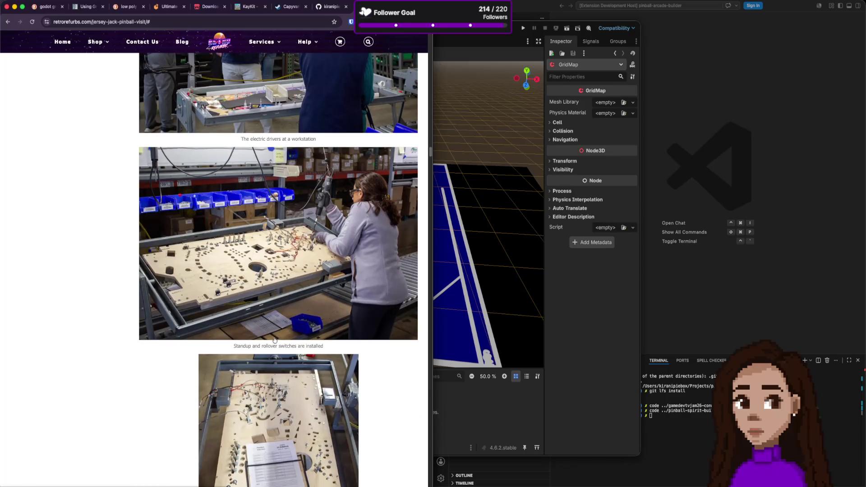
pyautogui.scroll(-12, 274, 339)
pyautogui.scroll(-1, 274, 340)
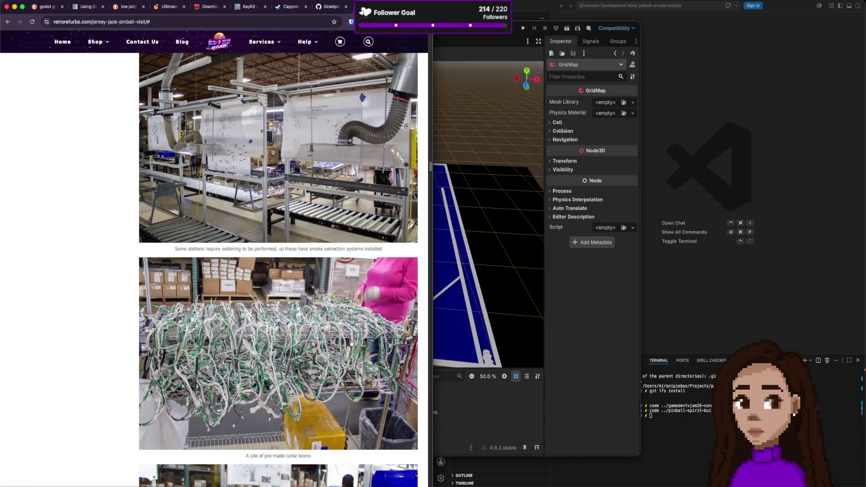
pyautogui.scroll(-1, 371, 325)
pyautogui.scroll(-7, 371, 324)
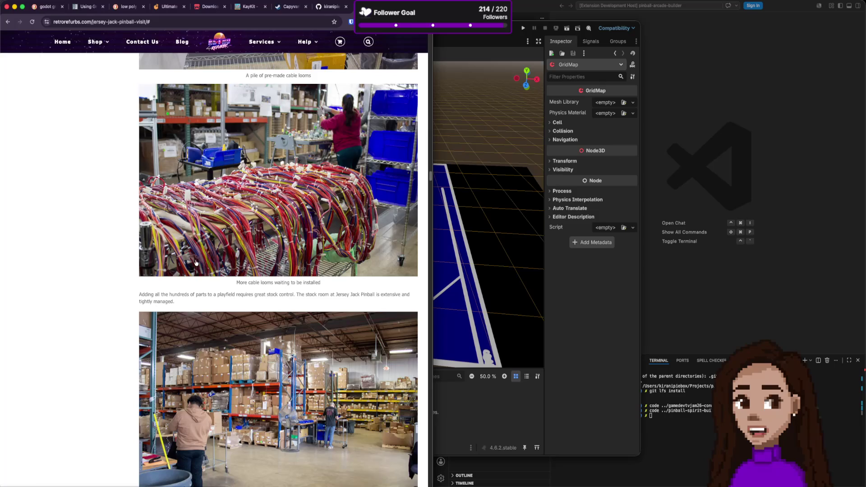
pyautogui.scroll(-1, 195, 261)
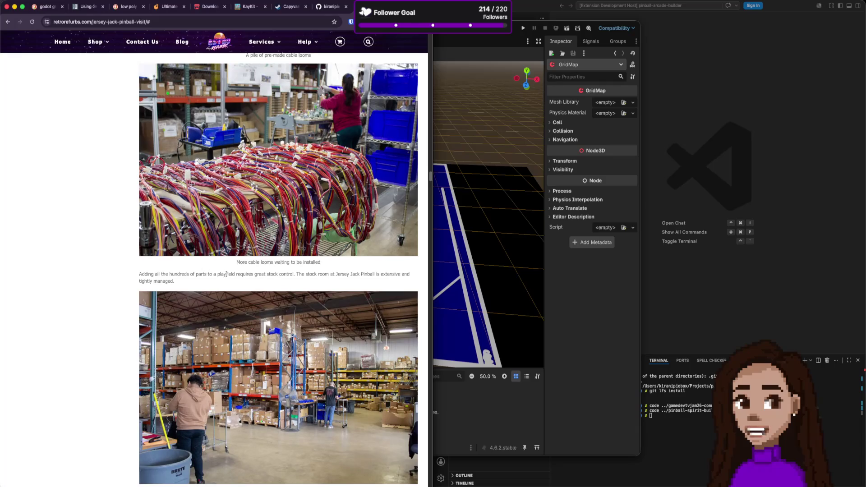
pyautogui.scroll(-10, 216, 269)
pyautogui.scroll(-6, 228, 273)
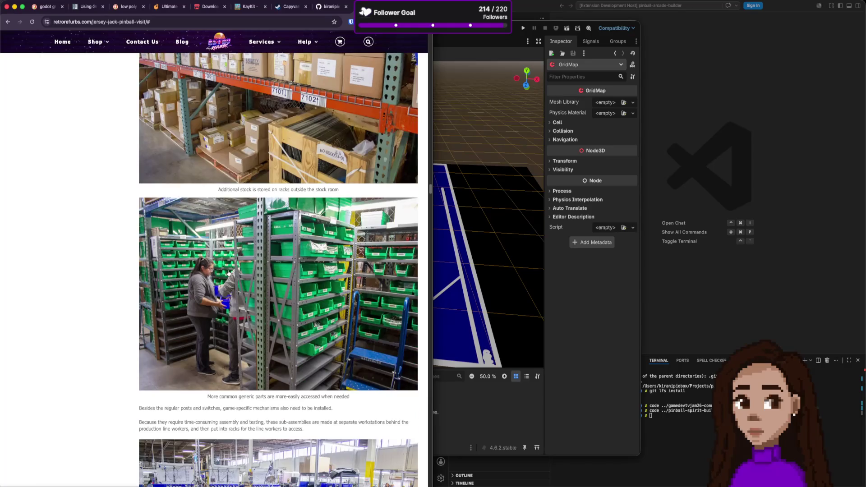
pyautogui.scroll(-5, 229, 273)
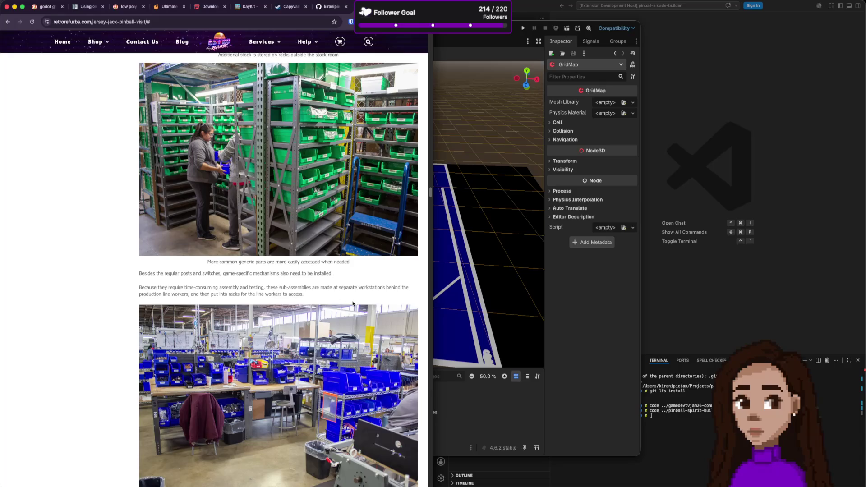
pyautogui.click(486, 417)
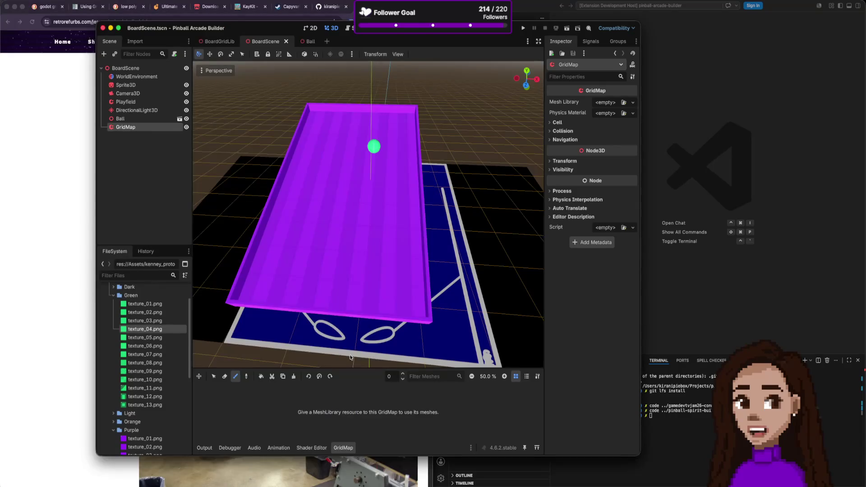
# - Rename the new GridMap to 'Assemblies', save BoardScene, and reopen BoardGridLib zoomed out
pyautogui.doubleClick(133, 129)
pyautogui.write('Assemblies')
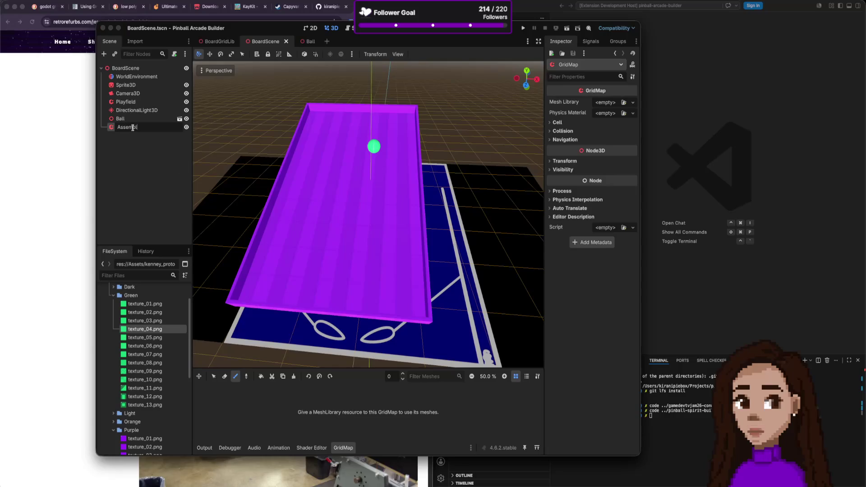
pyautogui.press('Return')
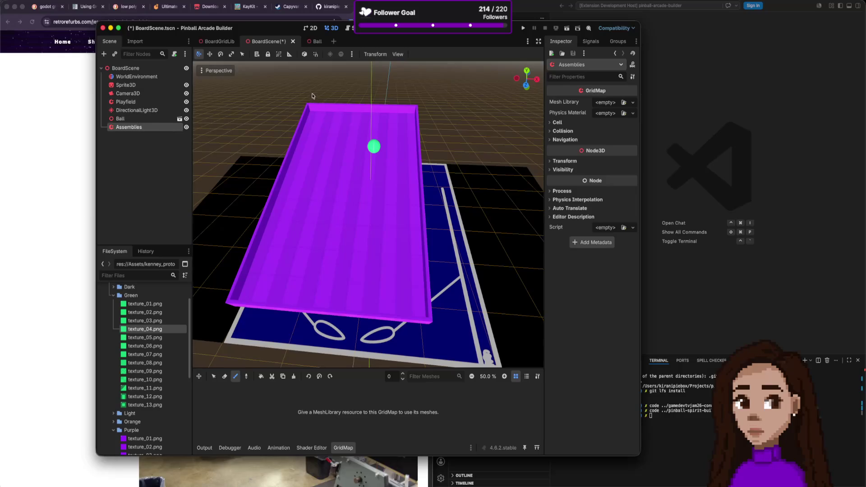
pyautogui.press('super+s')
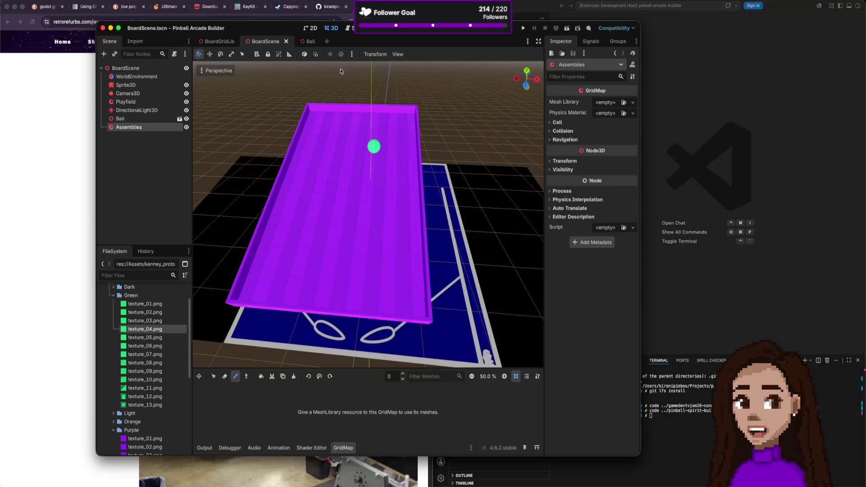
pyautogui.click(217, 44)
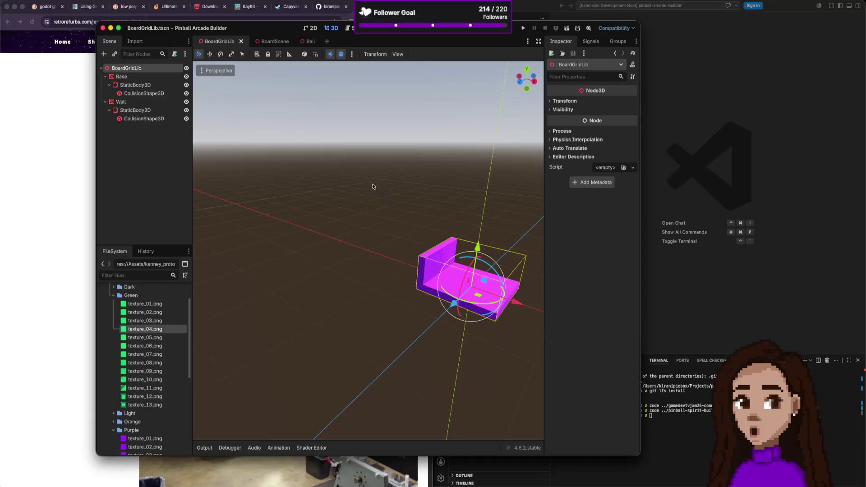
pyautogui.scroll(-5, 393, 175)
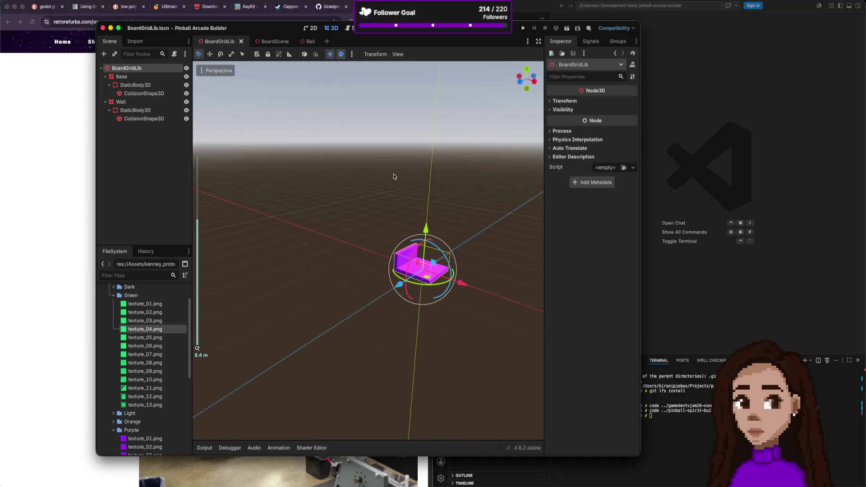
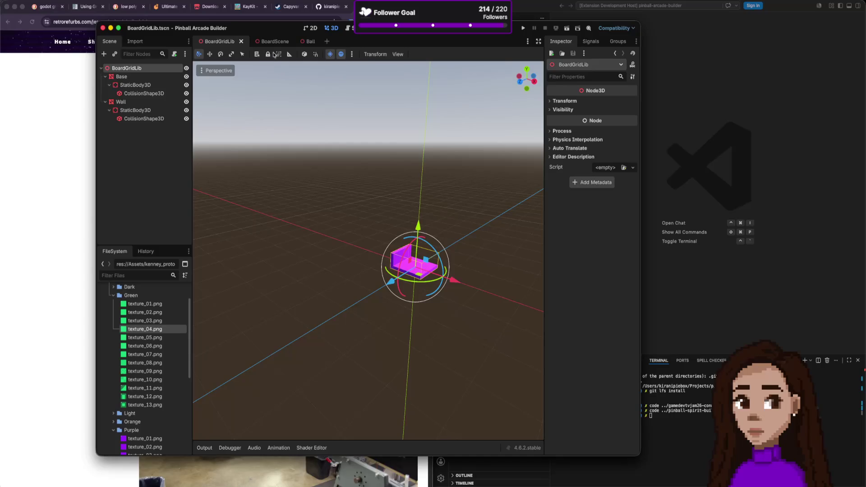
# - Create a new 3D scene whose root is renamed AssembliesGridLib, ready to add a child node
pyautogui.click(328, 42)
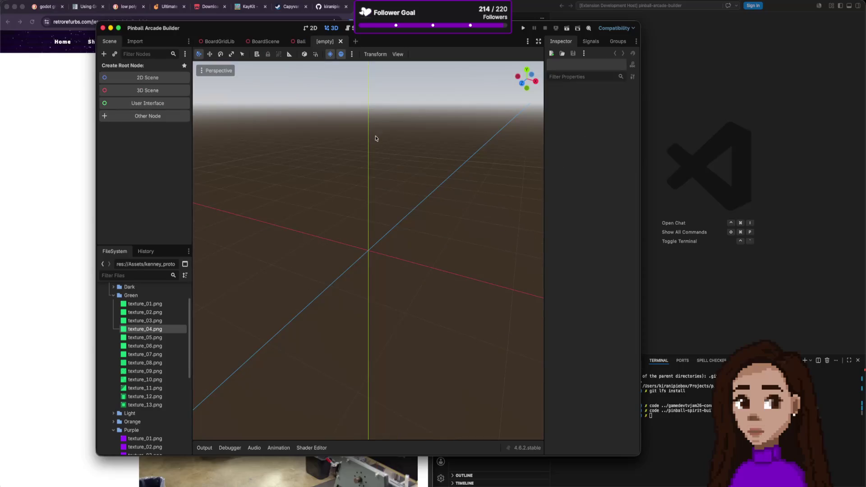
pyautogui.click(176, 92)
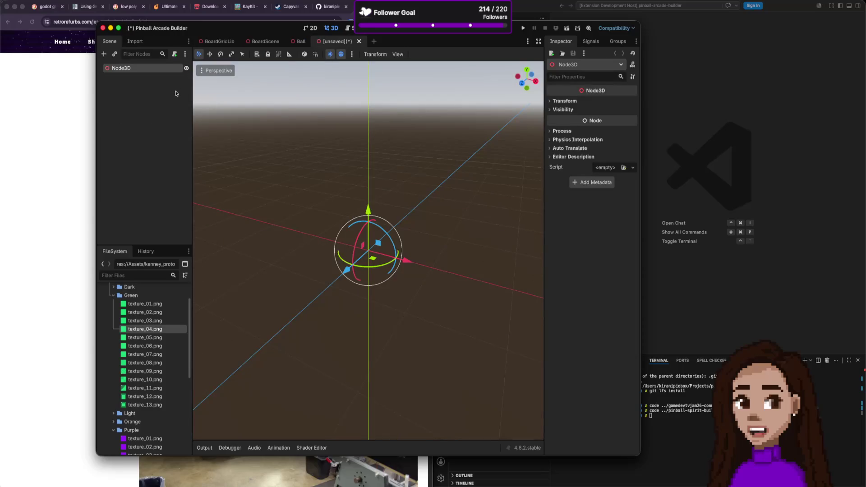
pyautogui.doubleClick(143, 72)
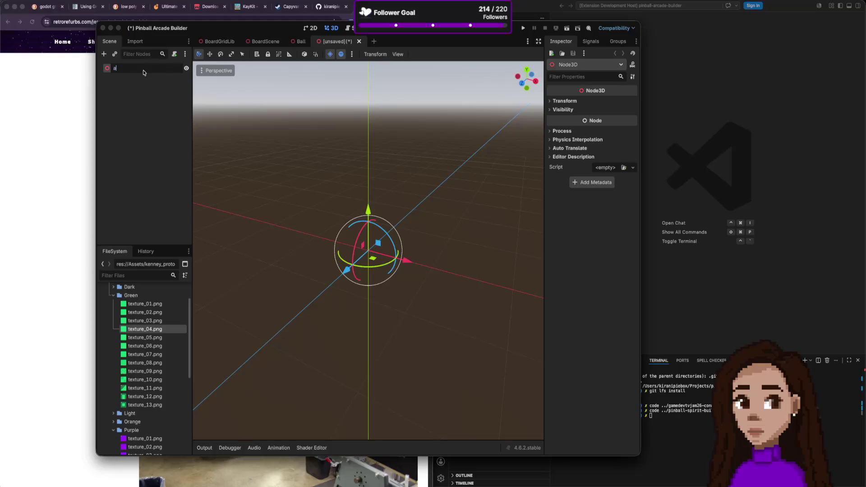
pyautogui.write('Assembli')
pyautogui.write('esGridLib')
pyautogui.press('Return')
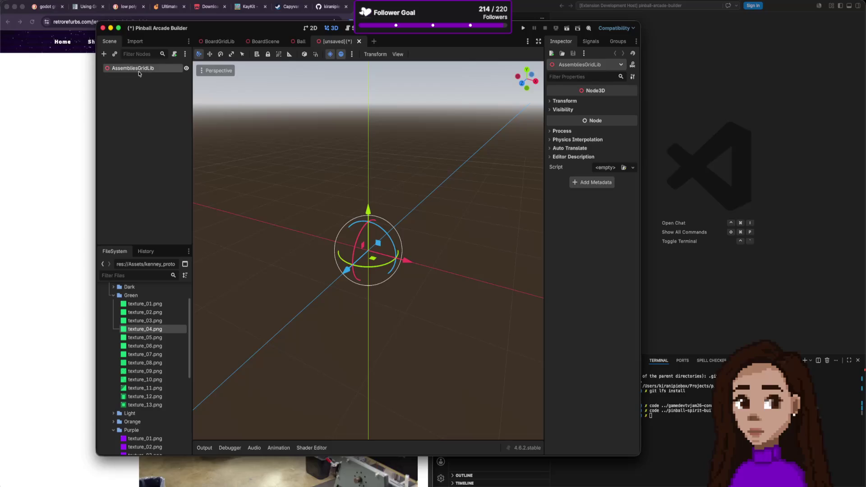
pyautogui.press('super+a')
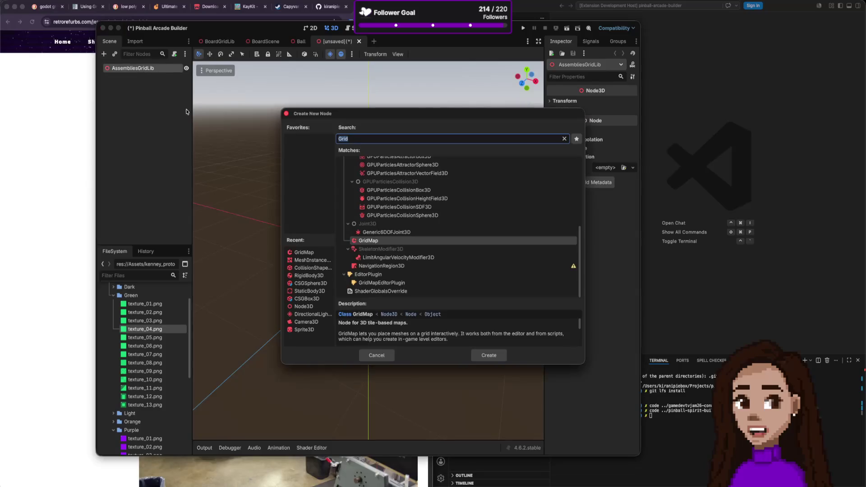
# - Add a MeshInstance3D child under AssembliesGridLib and give it a new PrismMesh
pyautogui.write('Mes')
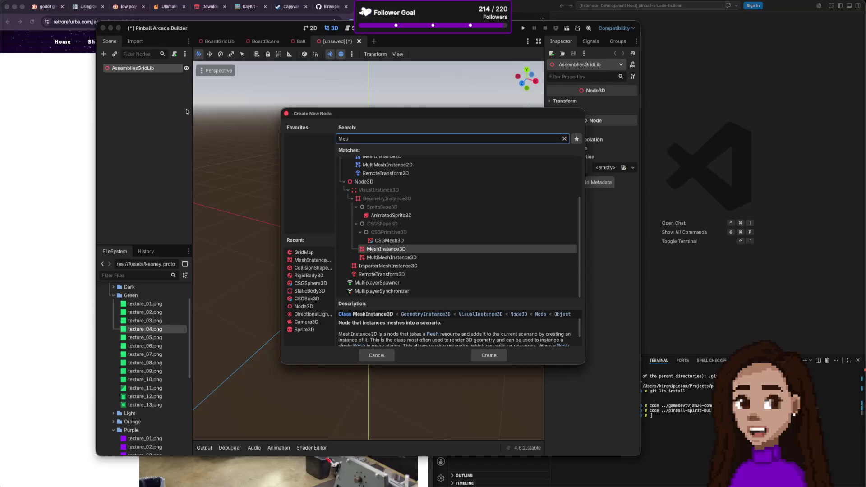
pyautogui.press('Return')
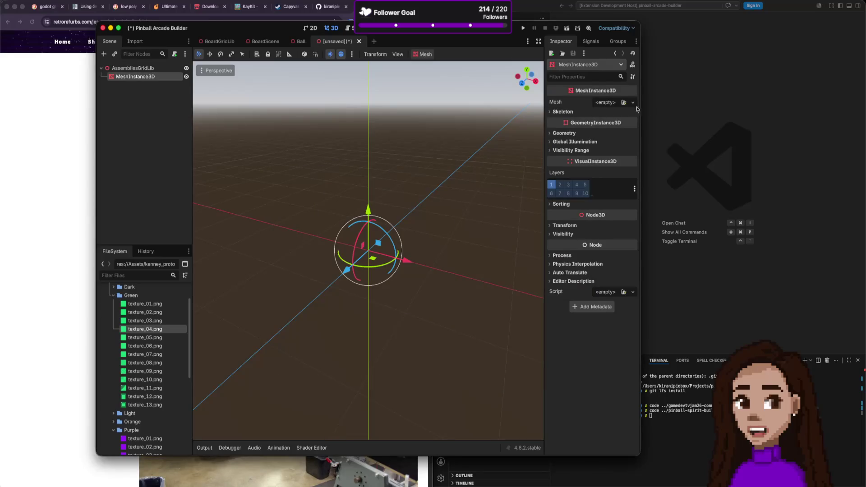
pyautogui.click(633, 103)
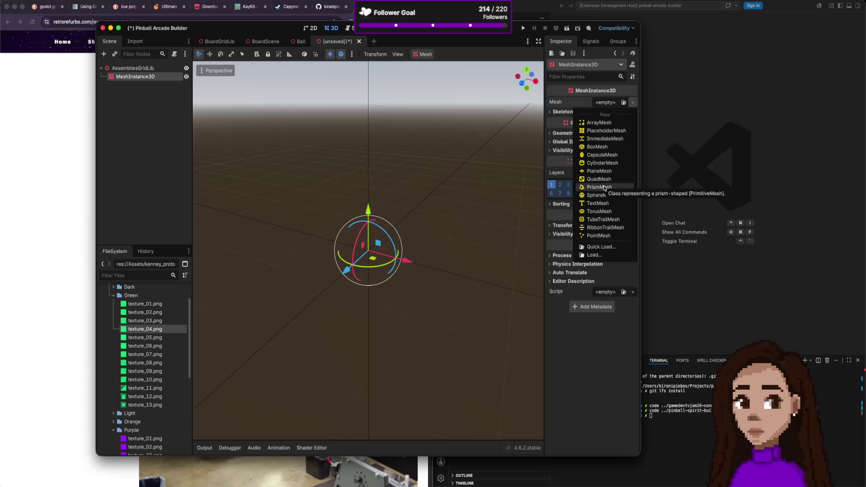
pyautogui.click(604, 188)
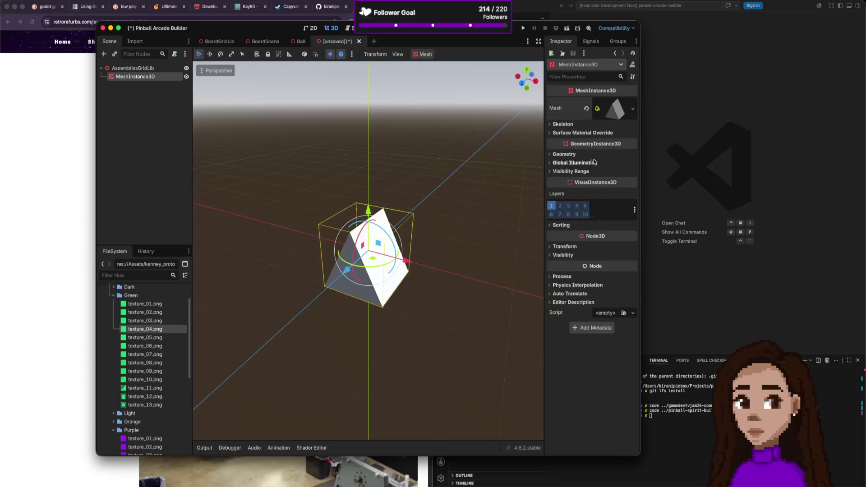
# - Briefly skew the prism into a ramp, then replace it with a new CapsuleMesh
pyautogui.click(615, 113)
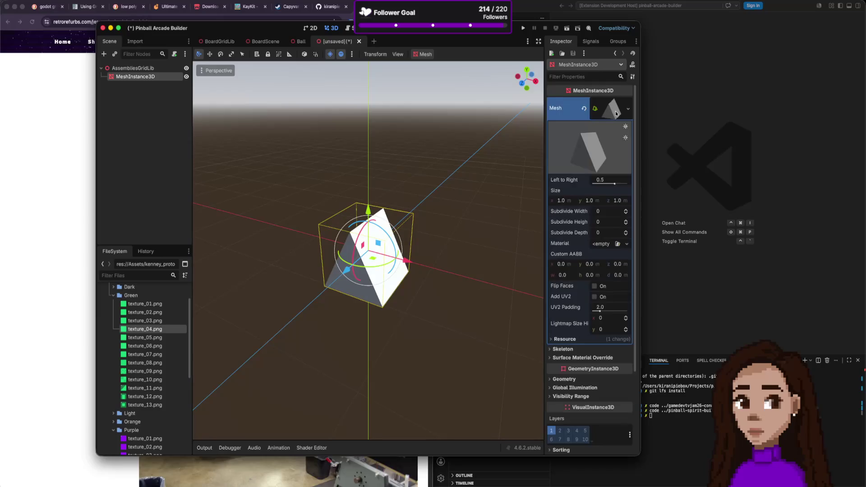
pyautogui.moveTo(614, 184)
pyautogui.mouseDown()
pyautogui.moveTo(592, 184)
pyautogui.moveTo(627, 183)
pyautogui.mouseUp()
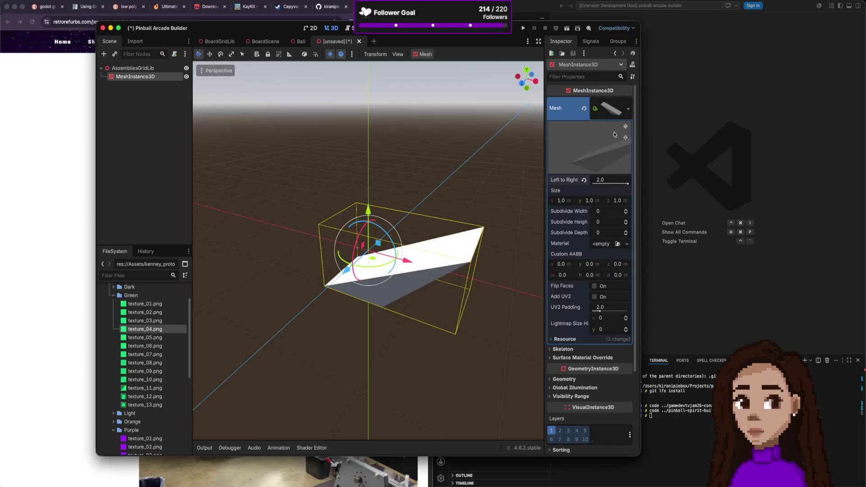
pyautogui.click(624, 108)
pyautogui.click(633, 109)
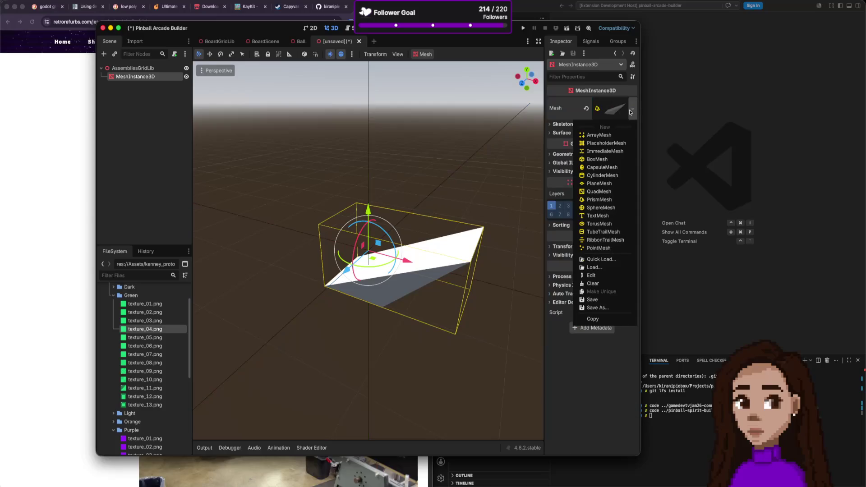
pyautogui.click(607, 169)
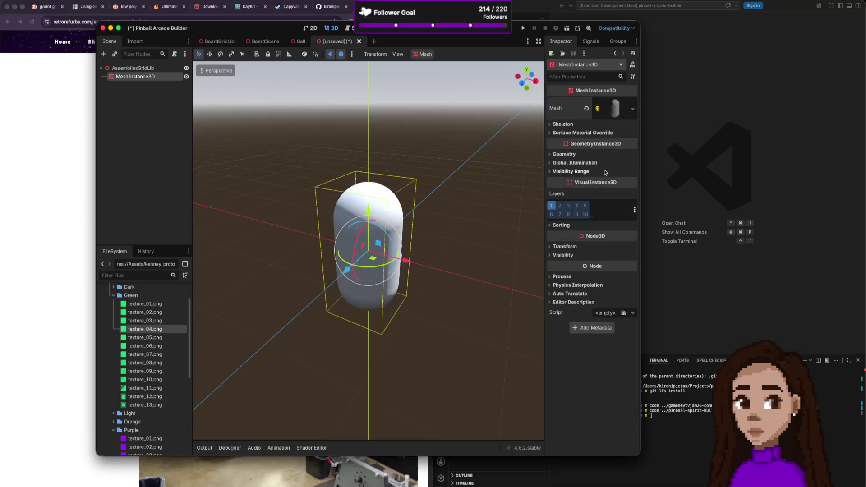
# - Set the capsule radius to 0.47 m and its rings to 0 for pointed ends
pyautogui.click(614, 108)
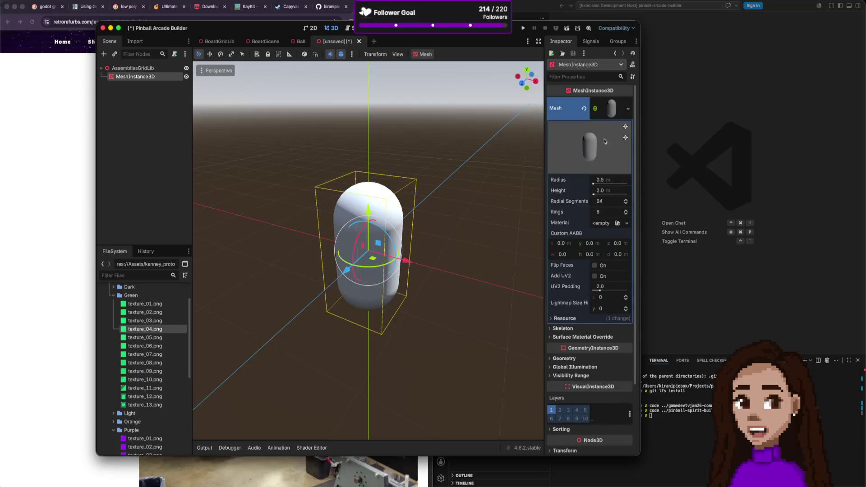
pyautogui.moveTo(605, 180); pyautogui.dragTo(612, 179)
pyautogui.moveTo(595, 181)
pyautogui.mouseDown()
pyautogui.moveTo(592, 189)
pyautogui.moveTo(623, 194)
pyautogui.moveTo(594, 194)
pyautogui.mouseUp()
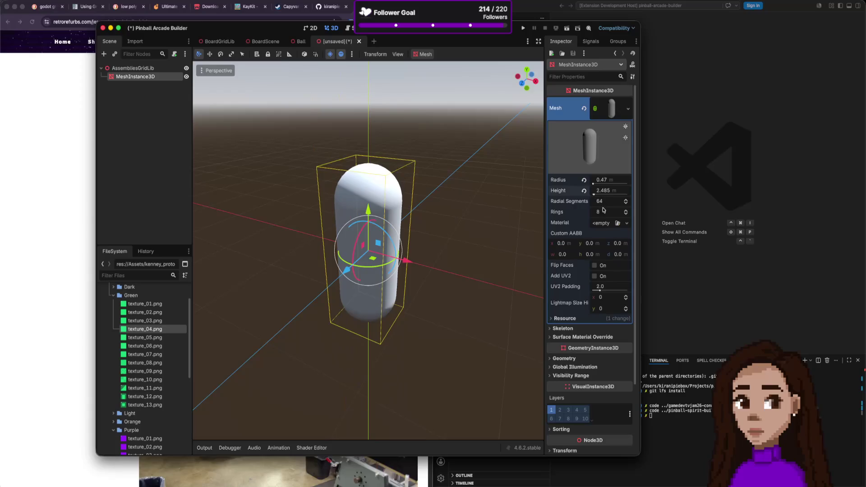
pyautogui.click(595, 213)
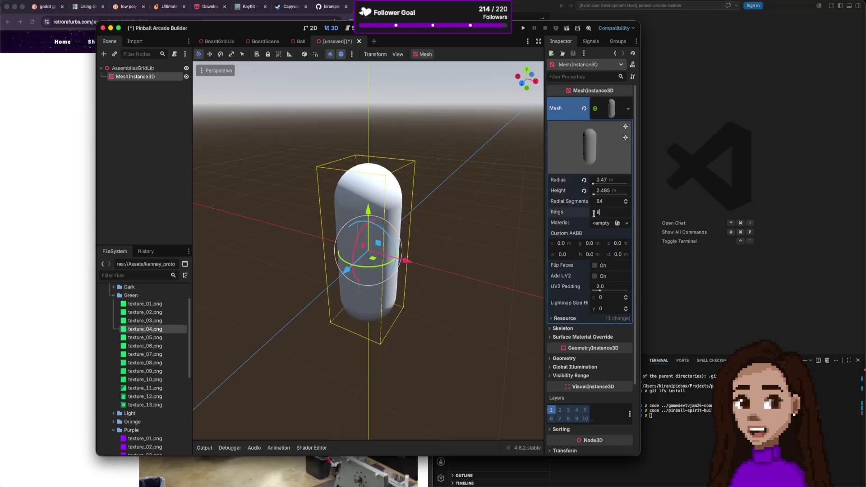
pyautogui.moveTo(600, 212); pyautogui.dragTo(589, 217)
pyautogui.press('Return')
pyautogui.moveTo(623, 213); pyautogui.dragTo(607, 215)
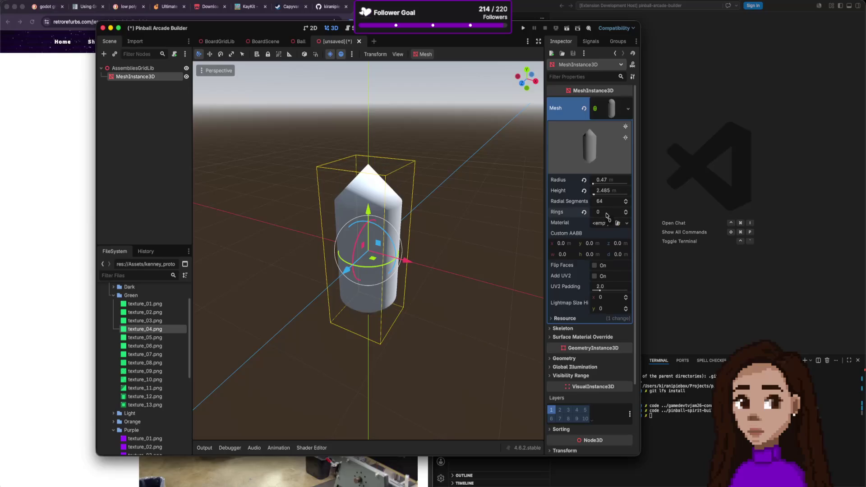
# - Cut the capsule's radial segments to 4 for a four-sided faceted crystal
pyautogui.scroll(-5, 450, 207)
pyautogui.hscroll(5, 452, 228)
pyautogui.scroll(5, 477, 222)
pyautogui.hscroll(5, 498, 195)
pyautogui.scroll(3, 492, 189)
pyautogui.scroll(-3, 476, 193)
pyautogui.hscroll(-5, 463, 188)
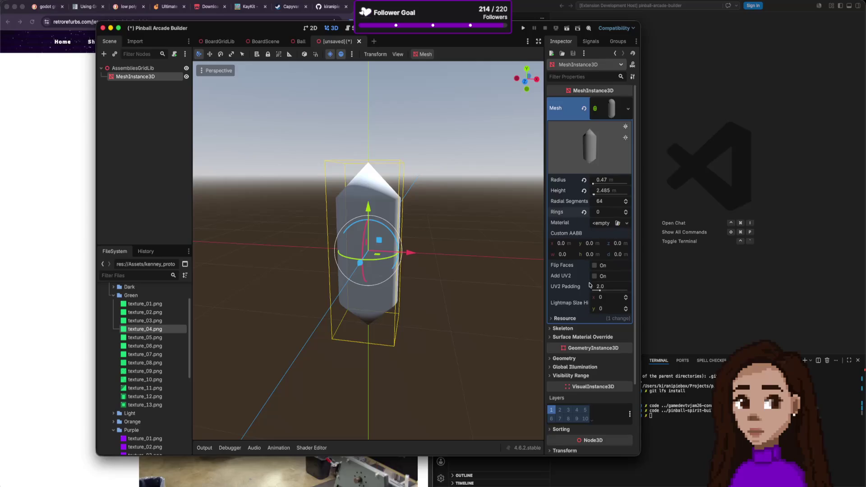
pyautogui.scroll(-1, 592, 298)
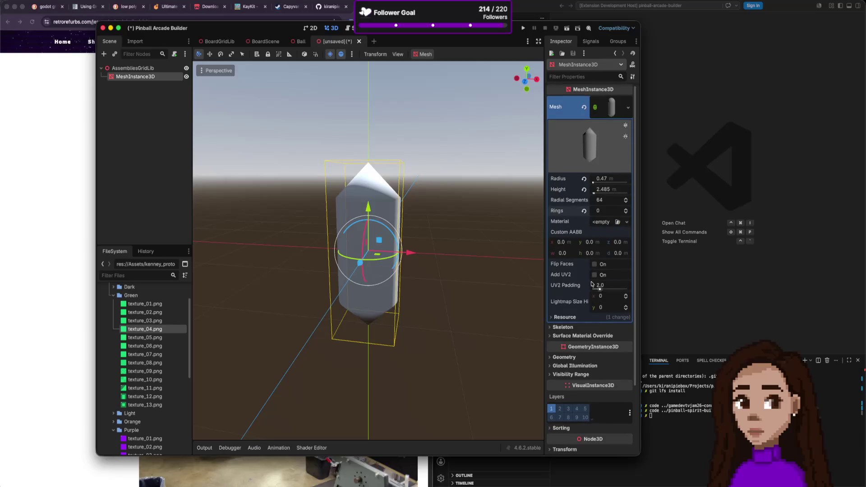
pyautogui.click(626, 203)
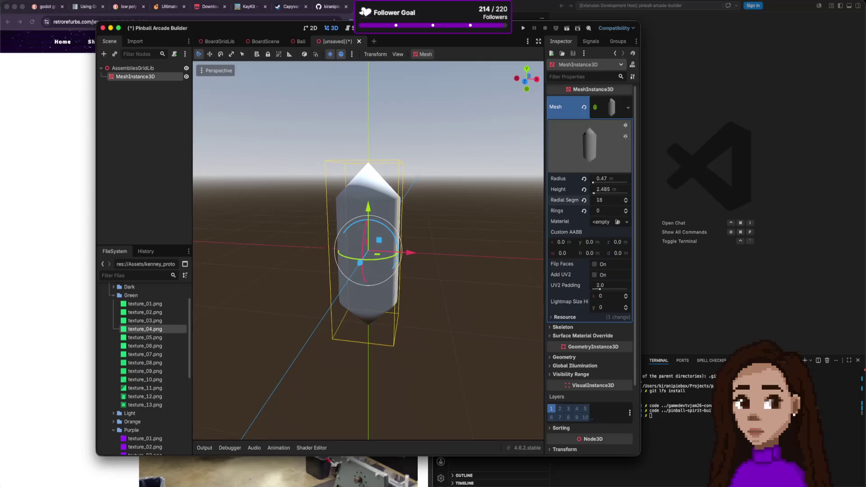
pyautogui.moveTo(625, 200); pyautogui.dragTo(624, 200)
pyautogui.moveTo(523, 223)
pyautogui.mouseDown()
pyautogui.moveTo(508, 272)
pyautogui.moveTo(518, 245)
pyautogui.mouseUp()
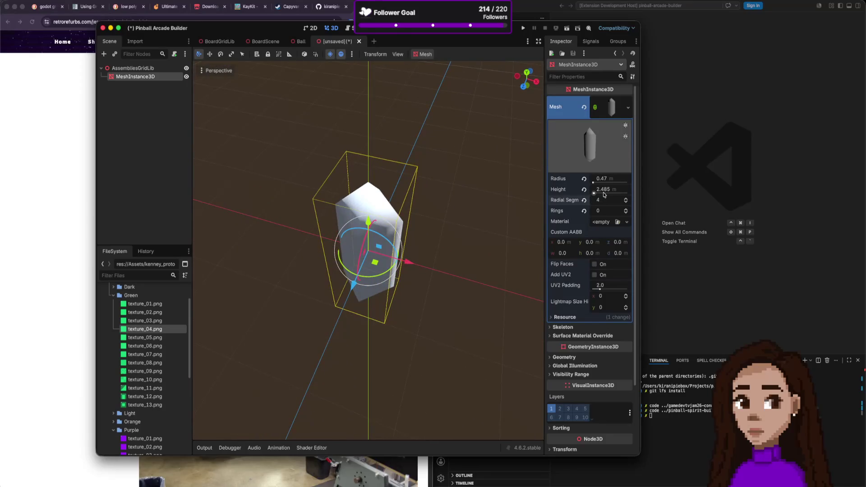
pyautogui.click(617, 108)
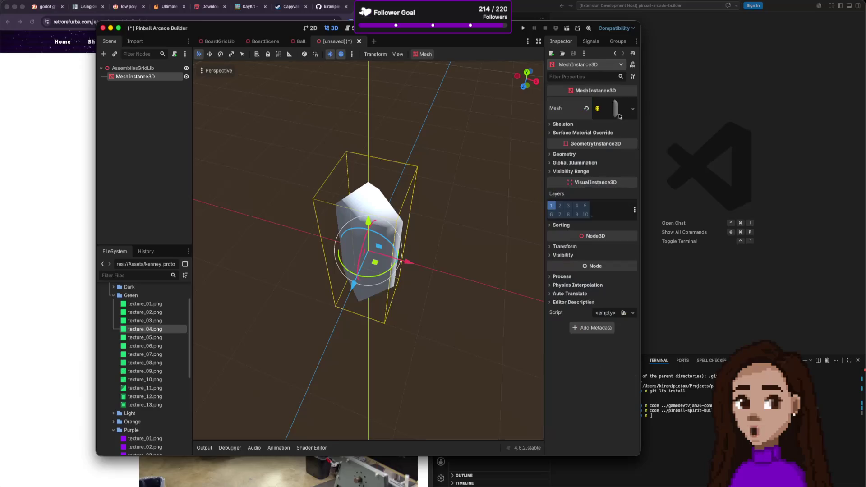
# - Try a TorusMesh, then switch the mesh to a TubeTrailMesh
pyautogui.click(632, 109)
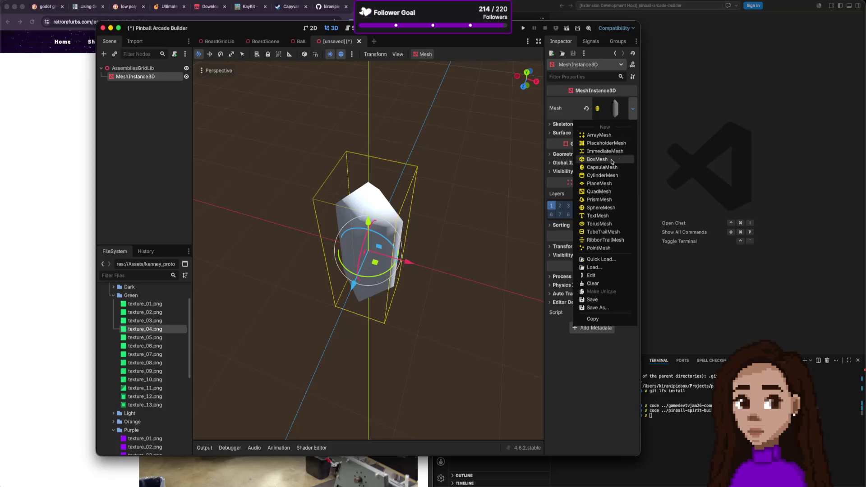
pyautogui.click(607, 224)
pyautogui.click(632, 108)
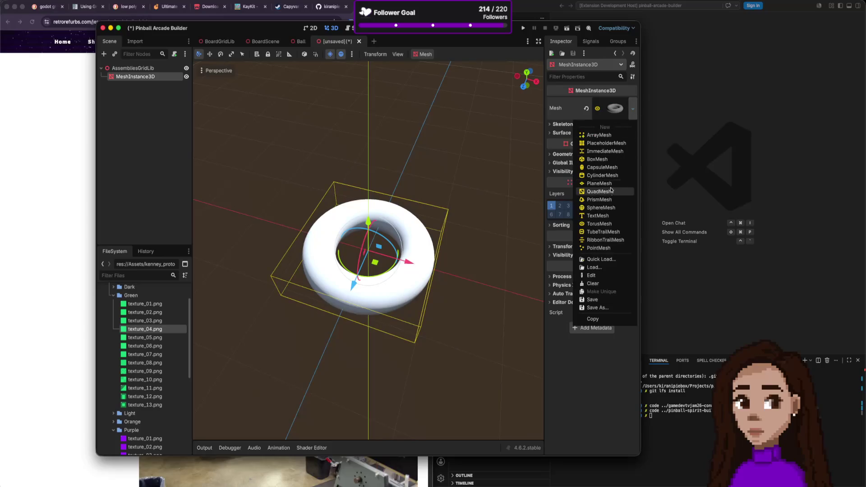
pyautogui.click(603, 232)
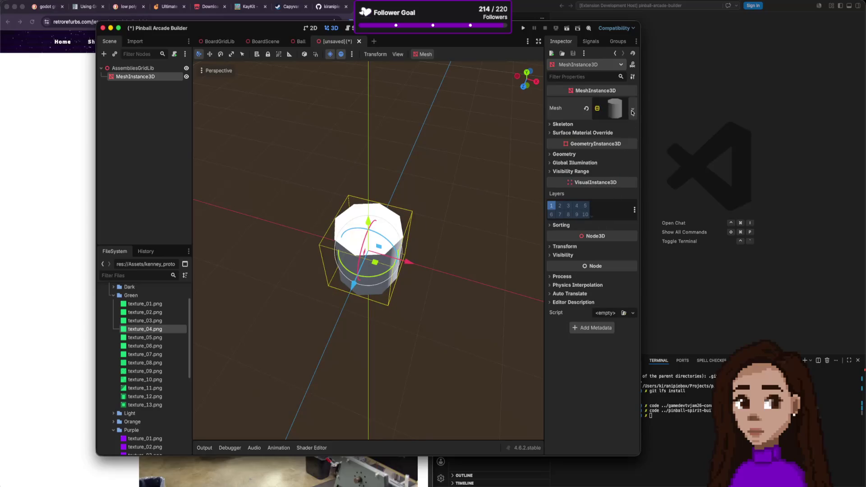
# - Set the tube's section length to 0.31 m and reduce its radial steps to 7
pyautogui.click(613, 110)
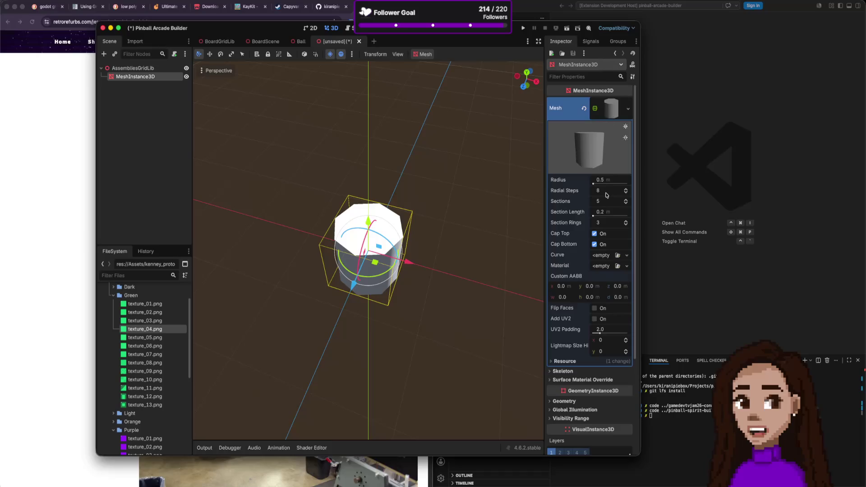
pyautogui.moveTo(600, 215)
pyautogui.mouseDown()
pyautogui.moveTo(612, 214)
pyautogui.moveTo(609, 223)
pyautogui.mouseUp()
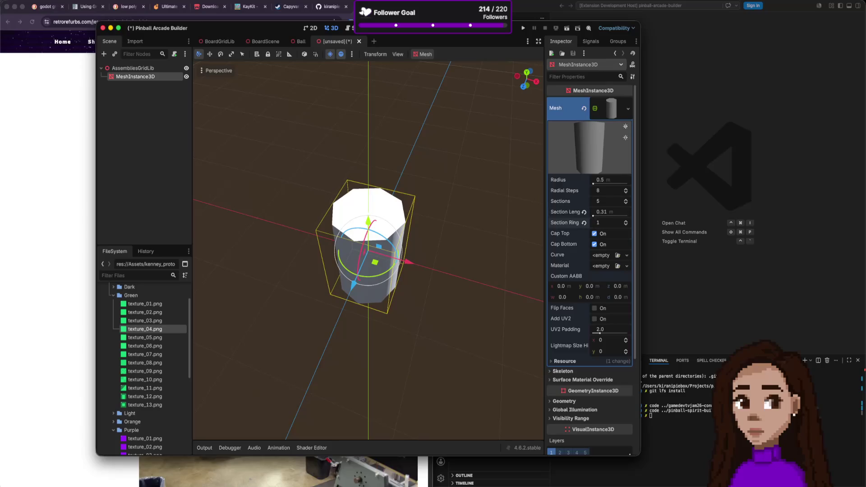
pyautogui.moveTo(606, 193)
pyautogui.mouseDown()
pyautogui.moveTo(594, 193)
pyautogui.moveTo(618, 190)
pyautogui.moveTo(599, 191)
pyautogui.moveTo(622, 202)
pyautogui.moveTo(602, 200)
pyautogui.mouseUp()
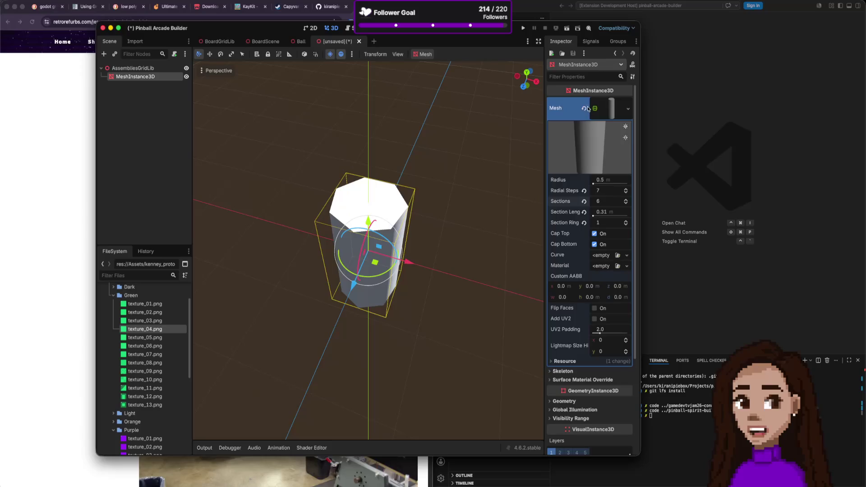
pyautogui.click(612, 112)
pyautogui.click(616, 118)
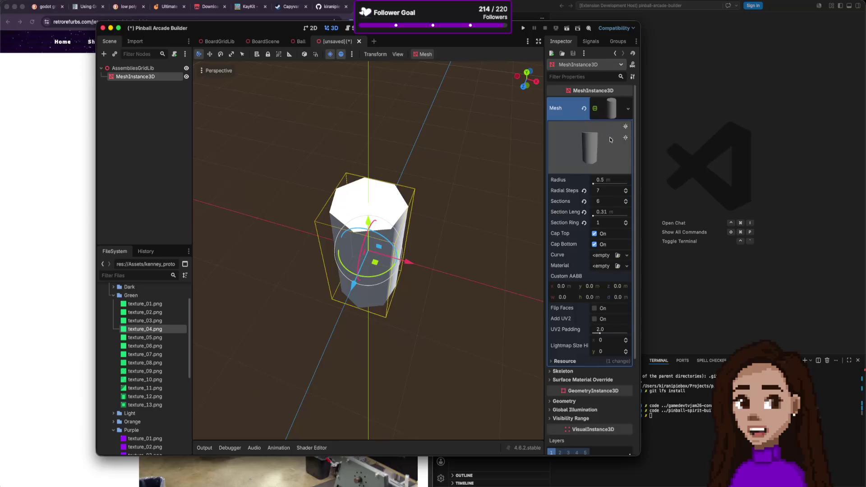
pyautogui.click(586, 109)
pyautogui.click(632, 102)
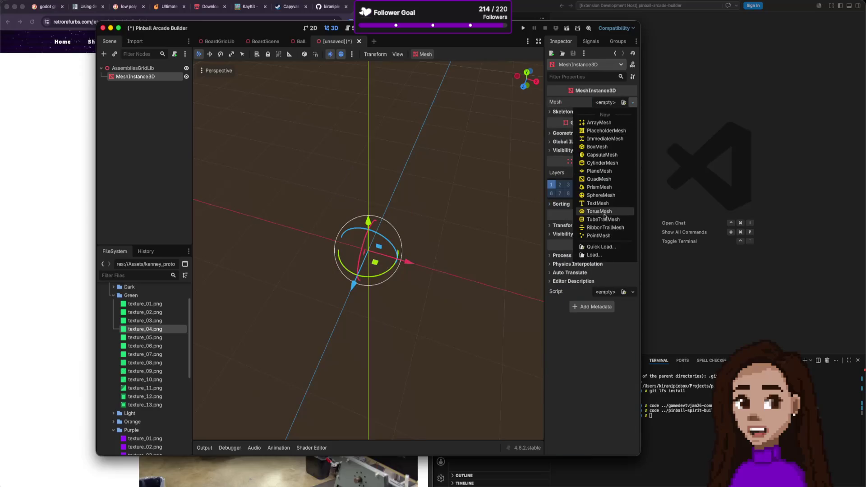
# - Assign a new PrismMesh and shift its apex toward the left
pyautogui.click(602, 189)
pyautogui.moveTo(614, 184); pyautogui.dragTo(592, 184)
pyautogui.scroll(1, 437, 229)
pyautogui.scroll(2, 433, 239)
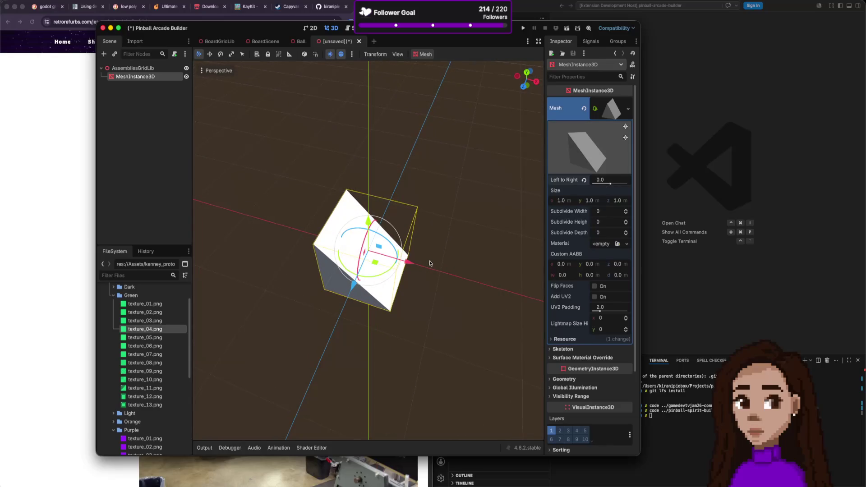
# - Rotate the prism about 101 degrees and move its apex further left to 0.4
pyautogui.moveTo(361, 251); pyautogui.dragTo(381, 213)
pyautogui.hscroll(-5, 361, 215)
pyautogui.hscroll(-10, 350, 214)
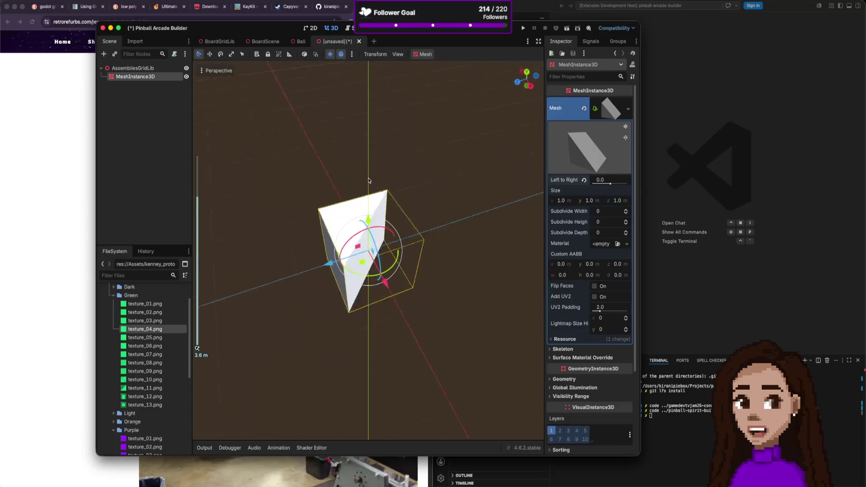
pyautogui.scroll(5, 414, 185)
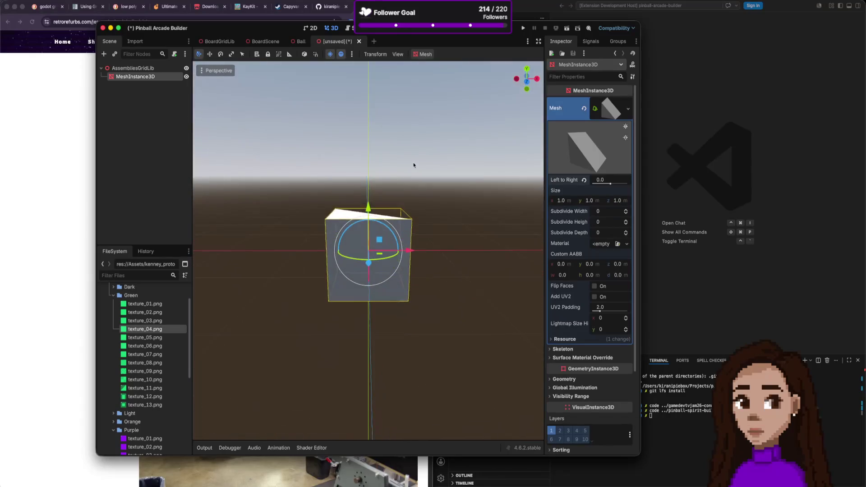
pyautogui.scroll(-5, 410, 212)
pyautogui.scroll(5, 411, 223)
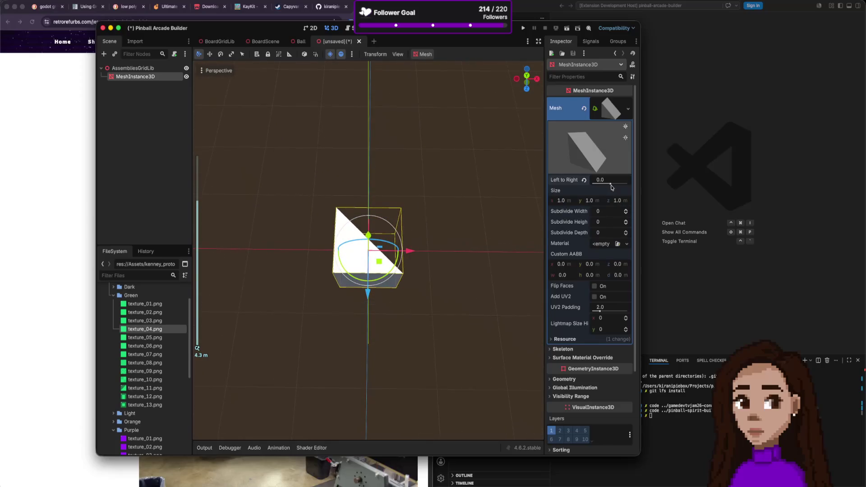
pyautogui.moveTo(611, 185)
pyautogui.mouseDown()
pyautogui.moveTo(598, 183)
pyautogui.moveTo(625, 187)
pyautogui.moveTo(613, 193)
pyautogui.mouseUp()
pyautogui.moveTo(405, 268)
pyautogui.mouseDown()
pyautogui.moveTo(385, 284)
pyautogui.moveTo(352, 277)
pyautogui.moveTo(370, 269)
pyautogui.moveTo(360, 273)
pyautogui.mouseUp()
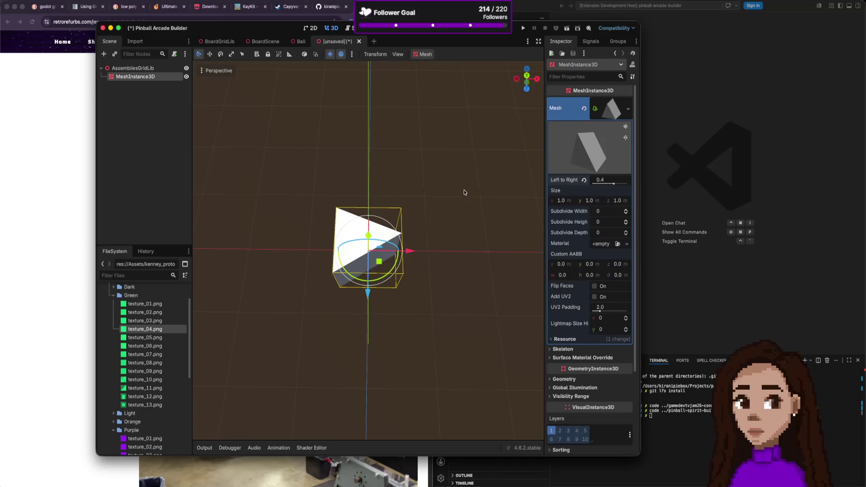
# - In Top view, set the prism width to 0.5 m and Left to Right to 1.0
pyautogui.click(527, 76)
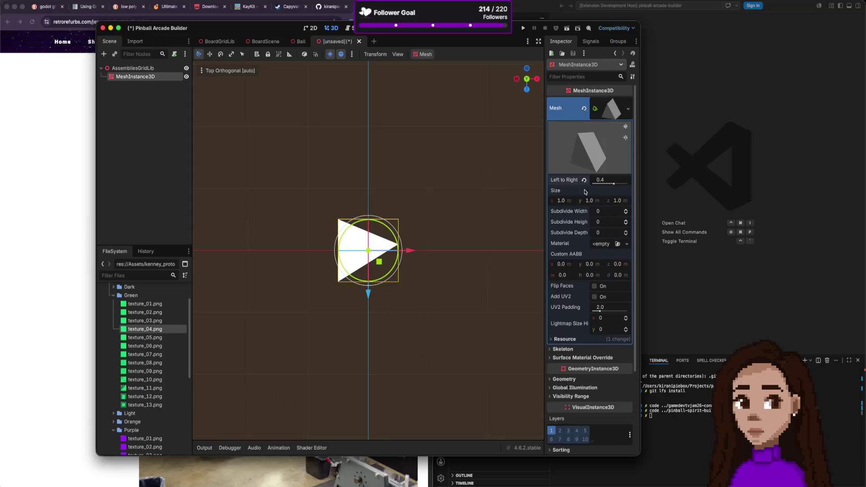
pyautogui.moveTo(613, 183)
pyautogui.mouseDown()
pyautogui.moveTo(594, 184)
pyautogui.moveTo(624, 184)
pyautogui.moveTo(613, 184)
pyautogui.mouseUp()
pyautogui.click(558, 201)
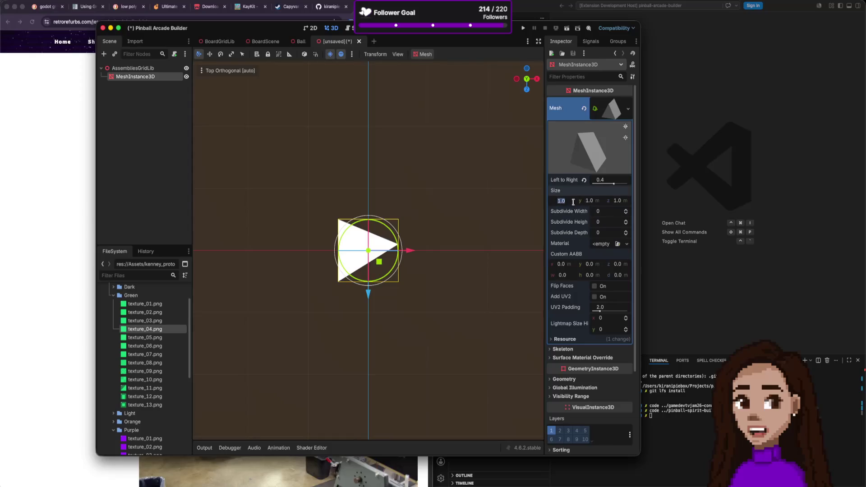
pyautogui.write('0.1')
pyautogui.press('Return')
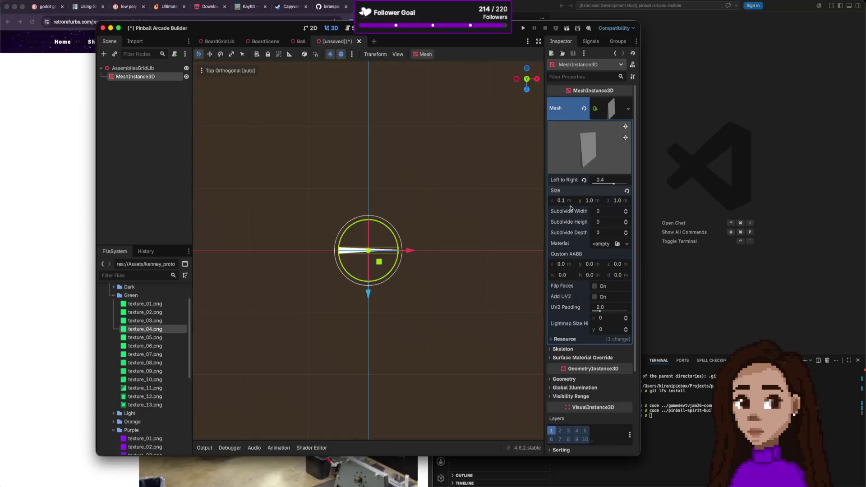
pyautogui.click(568, 201)
pyautogui.write('0.')
pyautogui.write('5')
pyautogui.press('Return')
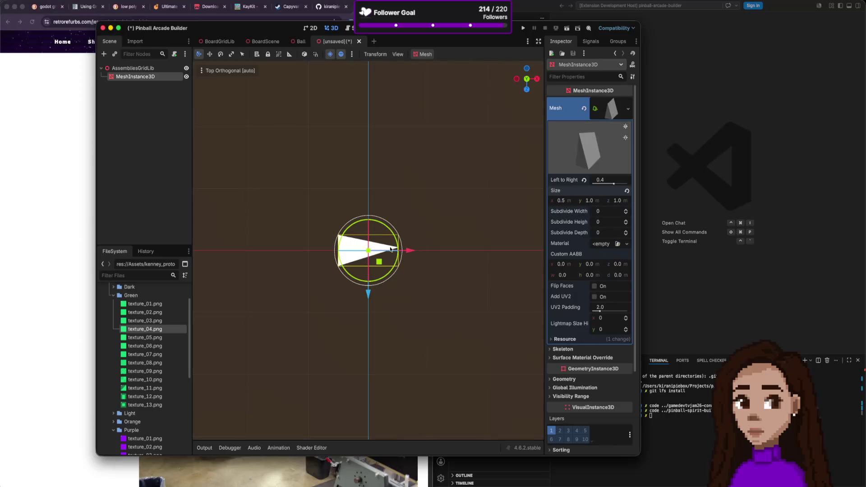
pyautogui.moveTo(606, 183); pyautogui.dragTo(618, 187)
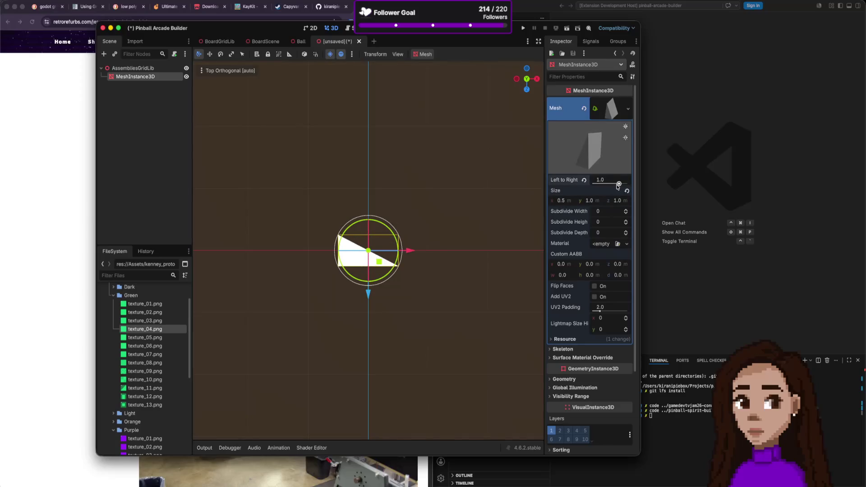
pyautogui.click(514, 222)
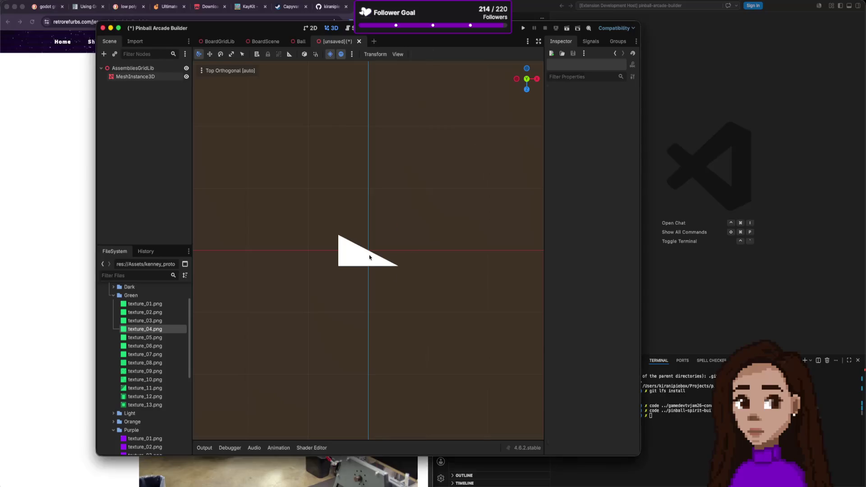
# - Apply the purple texture_01.png as the wedge's material
pyautogui.click(364, 255)
pyautogui.click(395, 301)
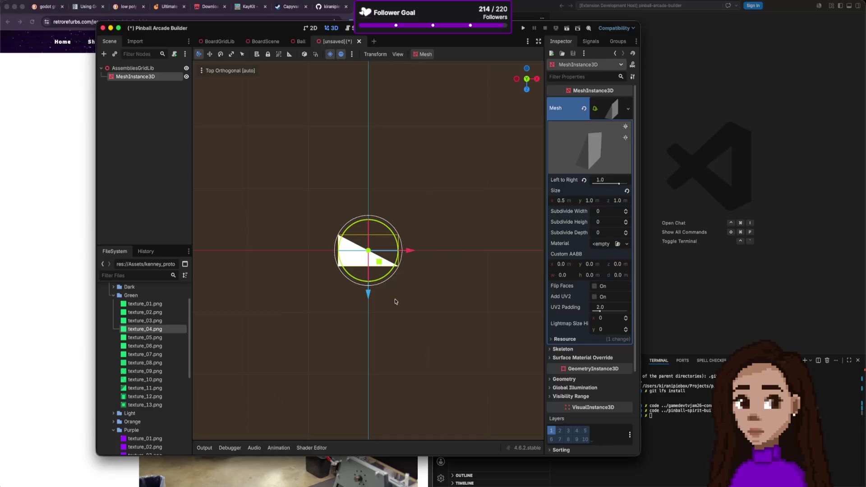
pyautogui.click(370, 259)
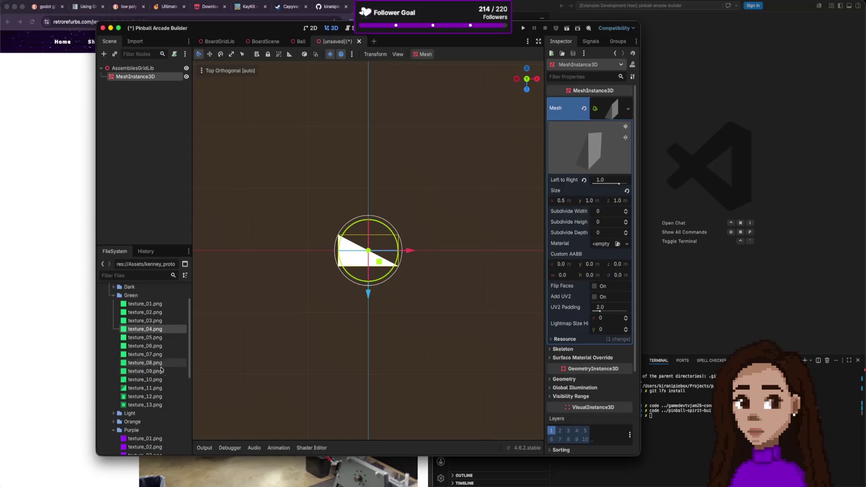
pyautogui.scroll(-3, 152, 403)
pyautogui.scroll(-2, 148, 409)
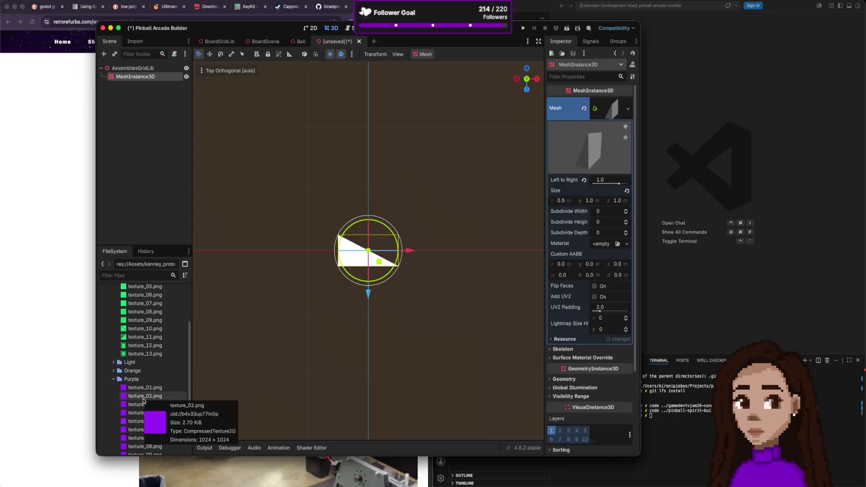
pyautogui.moveTo(144, 387)
pyautogui.mouseDown()
pyautogui.moveTo(571, 269)
pyautogui.moveTo(601, 244)
pyautogui.mouseUp()
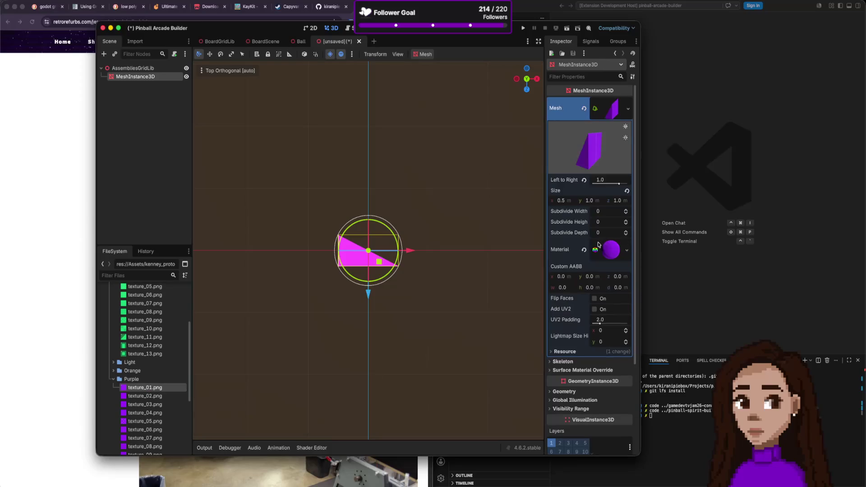
pyautogui.click(468, 277)
pyautogui.click(356, 253)
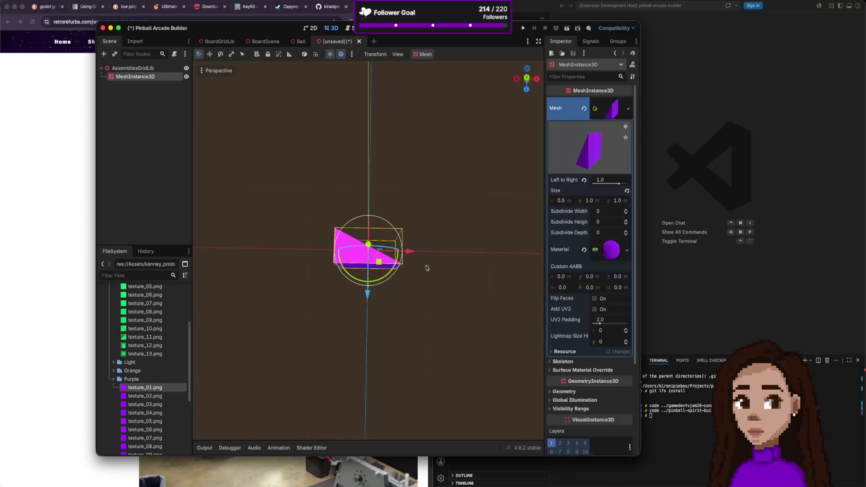
pyautogui.scroll(10, 425, 269)
pyautogui.scroll(10, 453, 251)
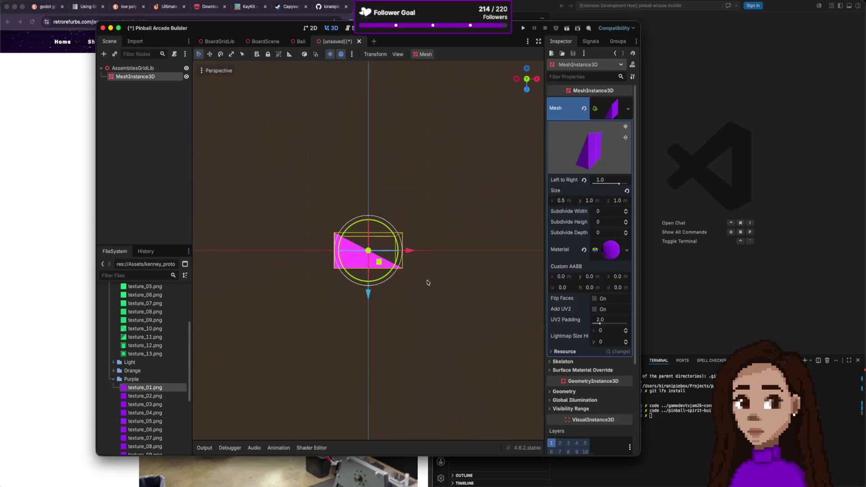
pyautogui.scroll(-10, 426, 278)
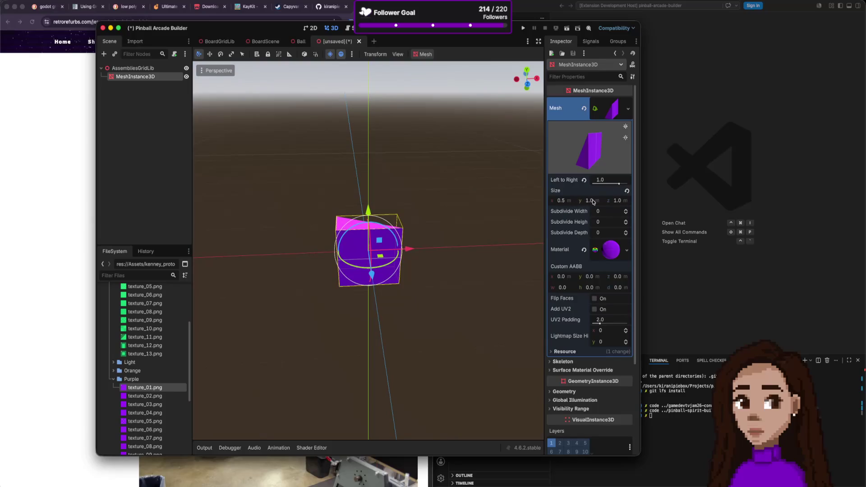
# - Set the wedge depth to 0.5 m, reverting a mistaken height change
pyautogui.click(592, 200)
pyautogui.write('0.5')
pyautogui.press('Return')
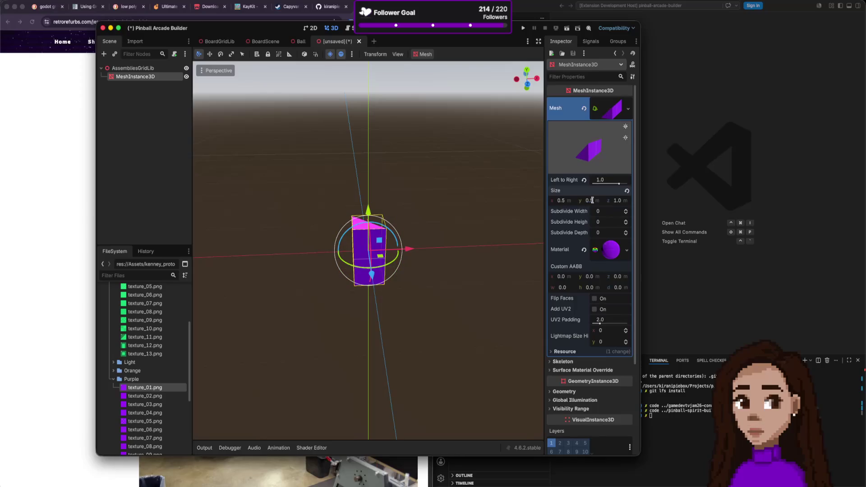
pyautogui.hotkey('ctrl', 'z')
pyautogui.click(620, 201)
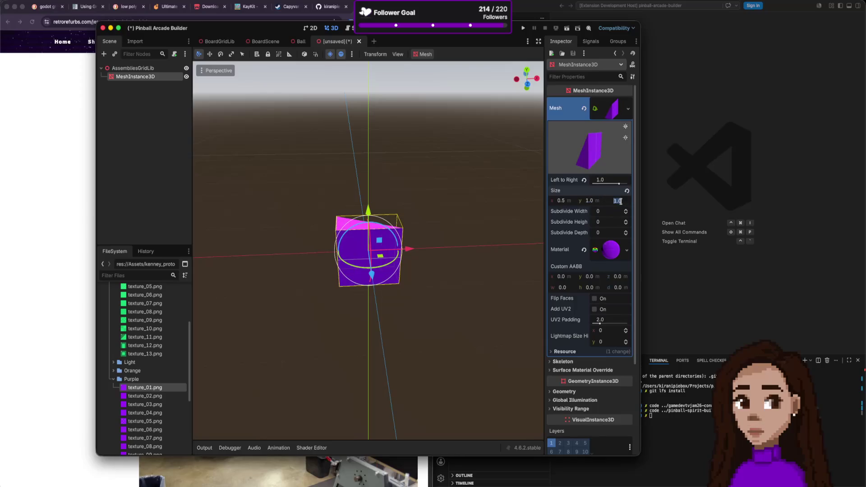
pyautogui.write('0.5')
pyautogui.press('Return')
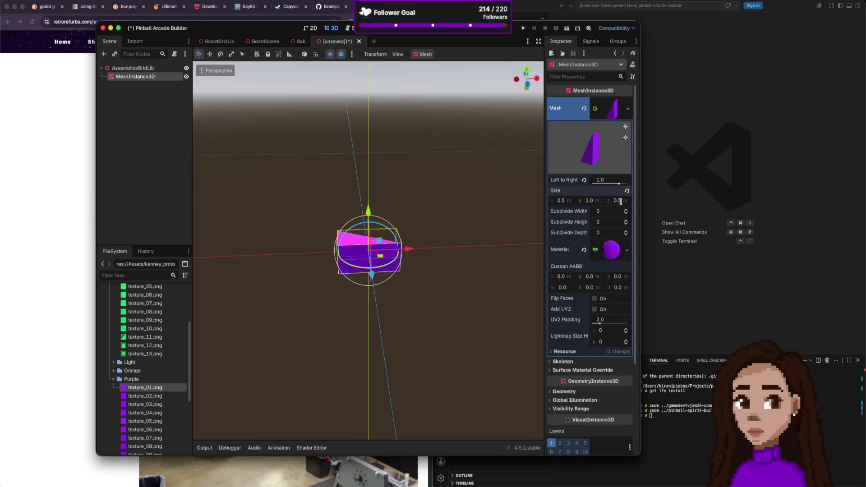
pyautogui.scroll(5, 470, 265)
pyautogui.scroll(-10, 471, 253)
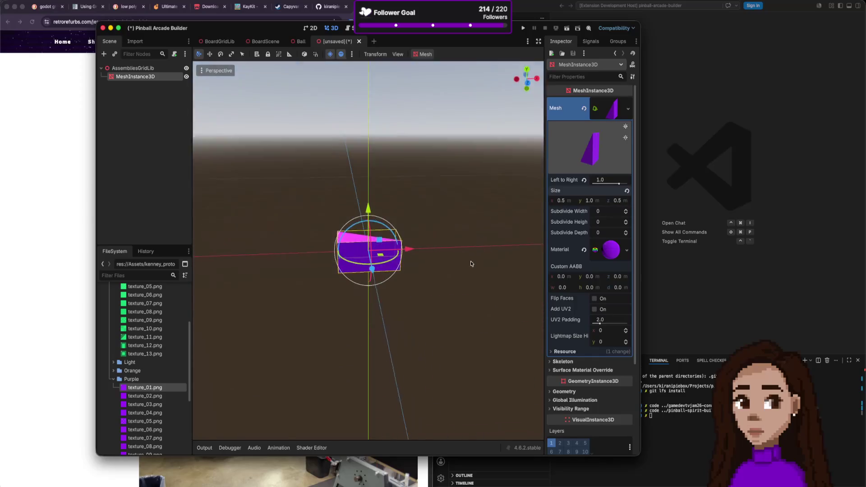
pyautogui.hotkey('ctrl', 'z')
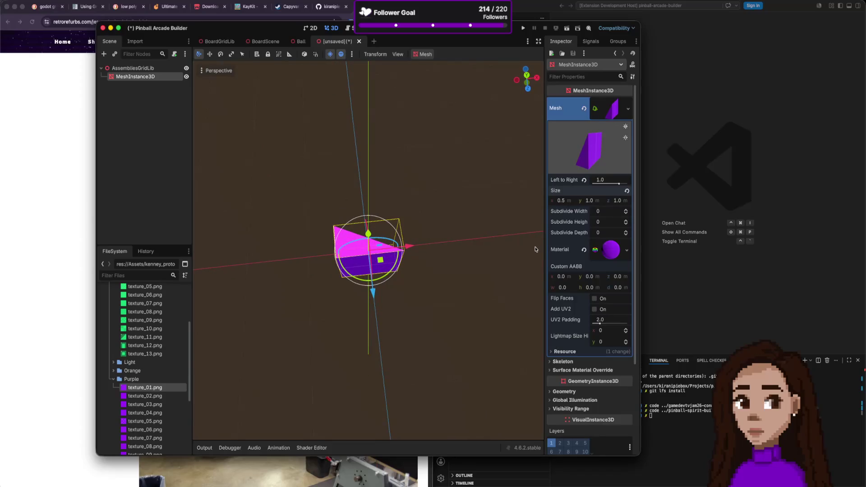
pyautogui.hotkey('ctrl', 'z')
pyautogui.hotkey('ctrl', 'shift', 'z')
pyautogui.hotkey('ctrl', 'shift', 'z')
# - Reselect the wedge and begin saving the new scene
pyautogui.click(514, 253)
pyautogui.scroll(3, 452, 258)
pyautogui.scroll(-3, 451, 258)
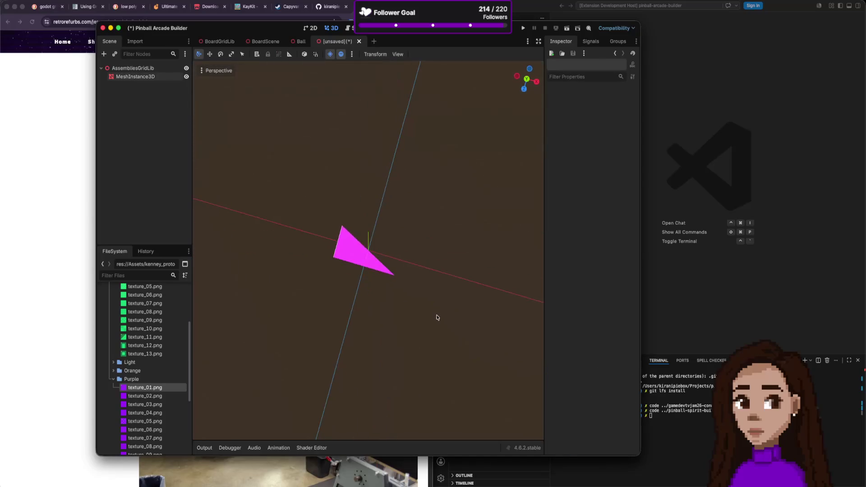
pyautogui.scroll(3, 464, 286)
pyautogui.scroll(-3, 480, 273)
pyautogui.scroll(5, 463, 290)
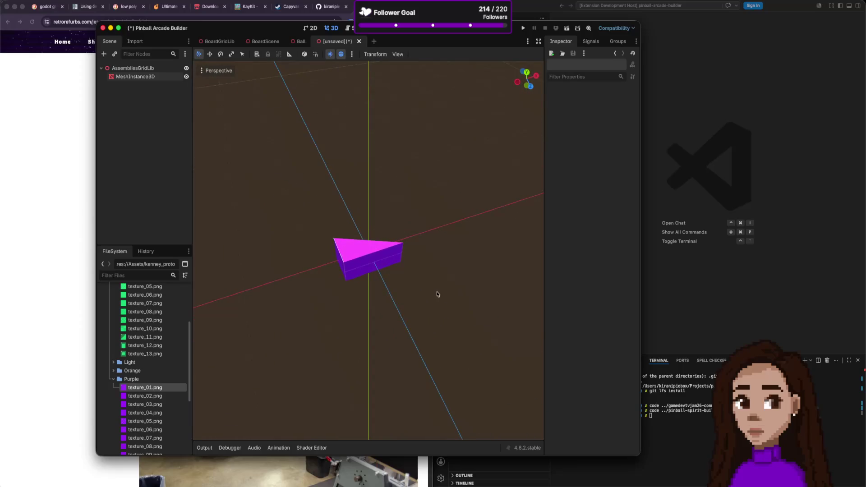
pyautogui.click(368, 248)
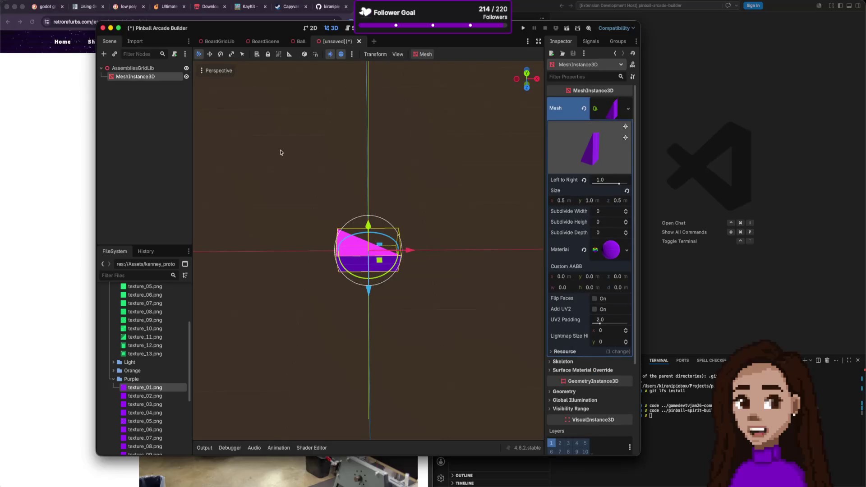
pyautogui.press('super+s')
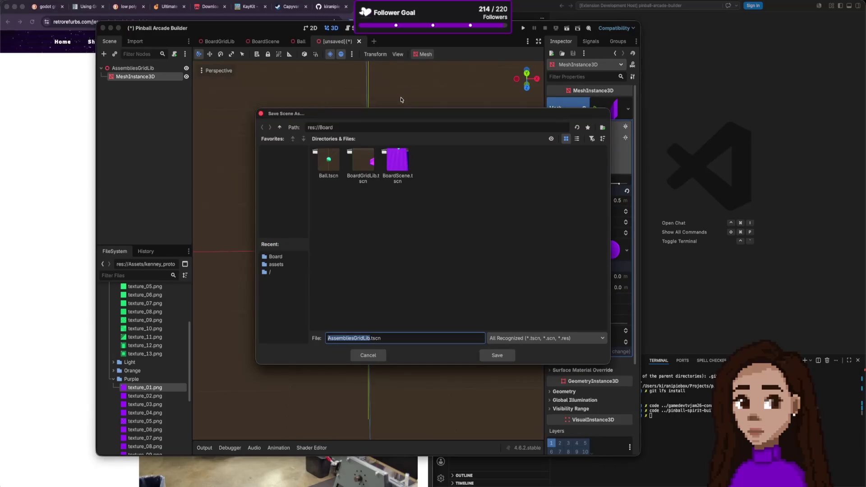
# - Save the scene as AssembliesGridLib.tscn
pyautogui.click(498, 355)
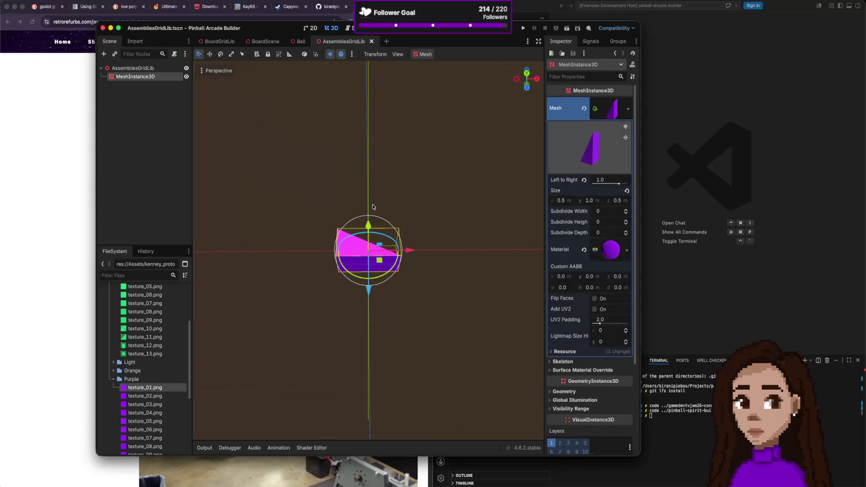
pyautogui.click(145, 122)
pyautogui.click(145, 76)
pyautogui.click(148, 85)
pyautogui.scroll(-2, 467, 241)
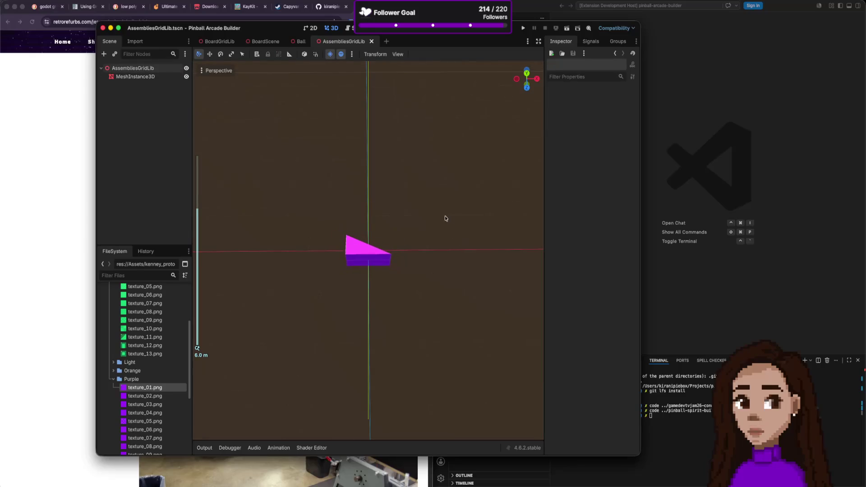
# - Copy the Wall node from BoardGridLib, paste it into AssembliesGridLib and save
pyautogui.click(220, 42)
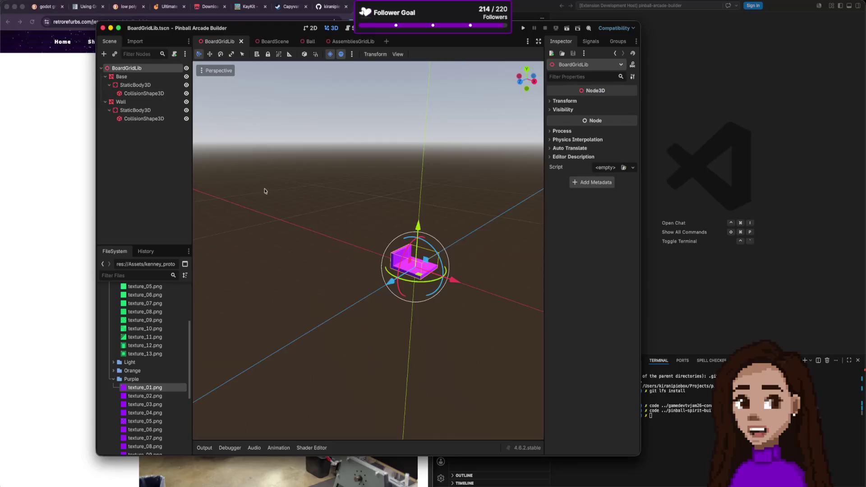
pyautogui.click(398, 256)
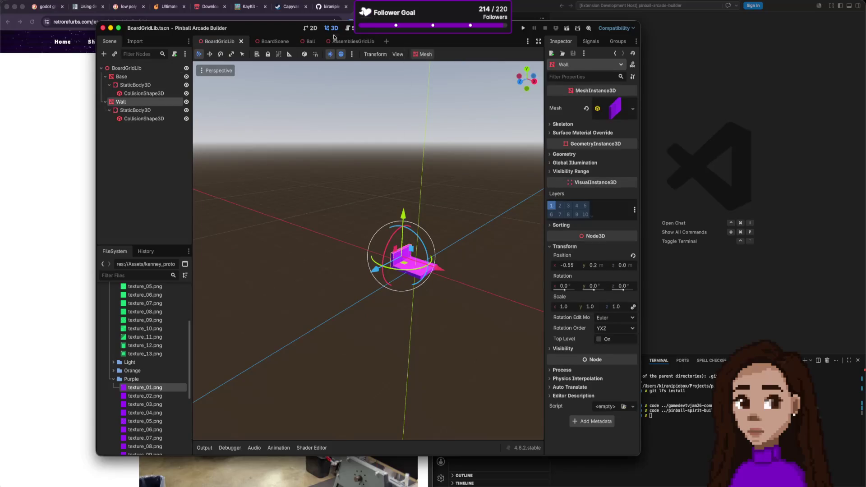
pyautogui.click(349, 41)
pyautogui.hotkey('ctrl', 'v')
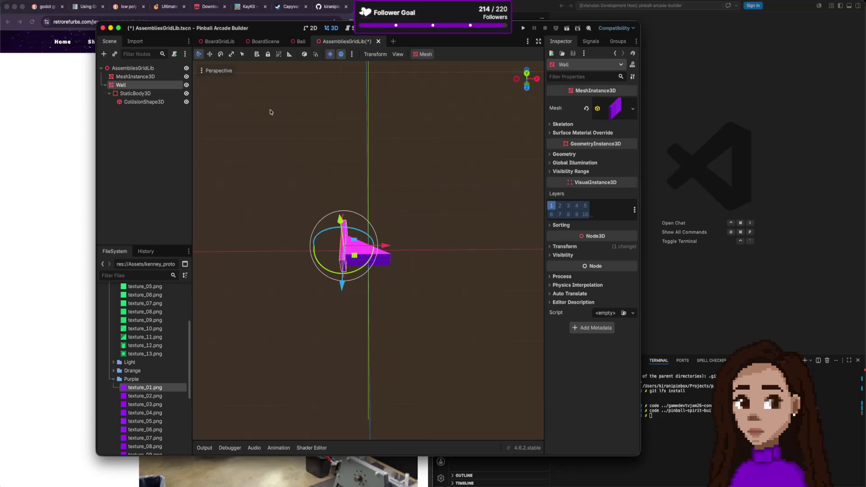
pyautogui.hotkey('ctrl', 's')
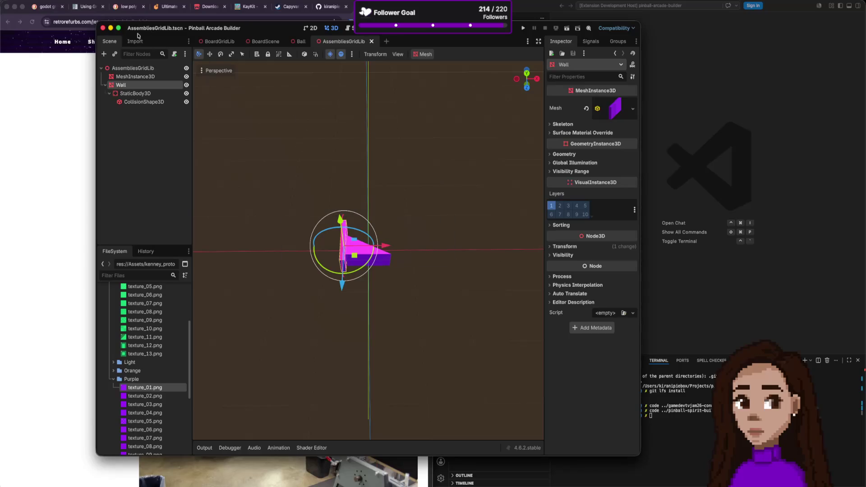
# - Export the scene as a MeshLibrary named AssembliesGridLib.tres in res://Board
pyautogui.click(72, 1)
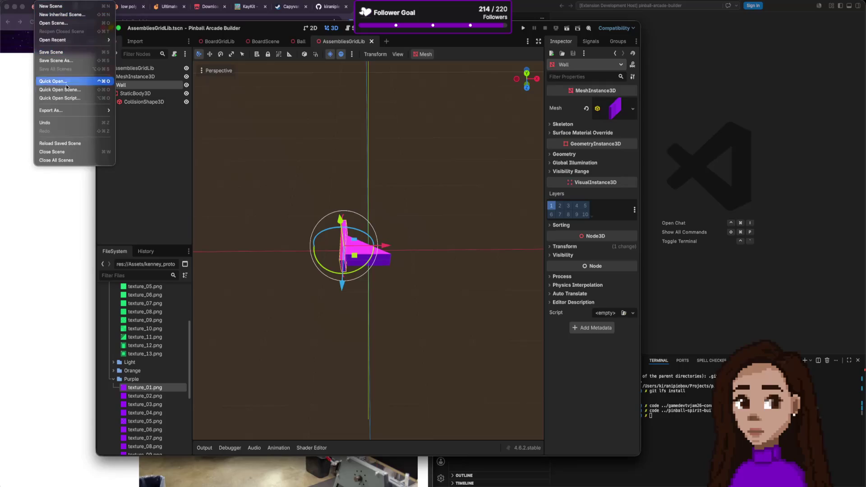
pyautogui.moveTo(72, 110)
pyautogui.click(133, 110)
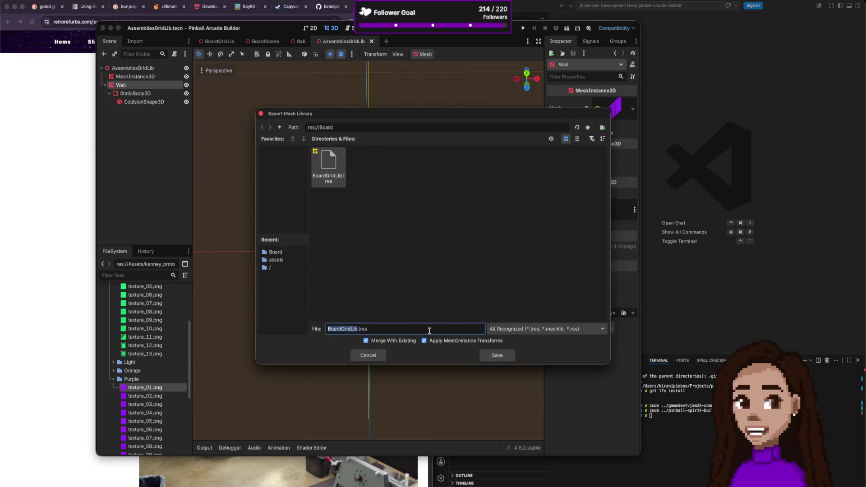
pyautogui.write('^zzsm')
pyautogui.press('shift+super+Left')
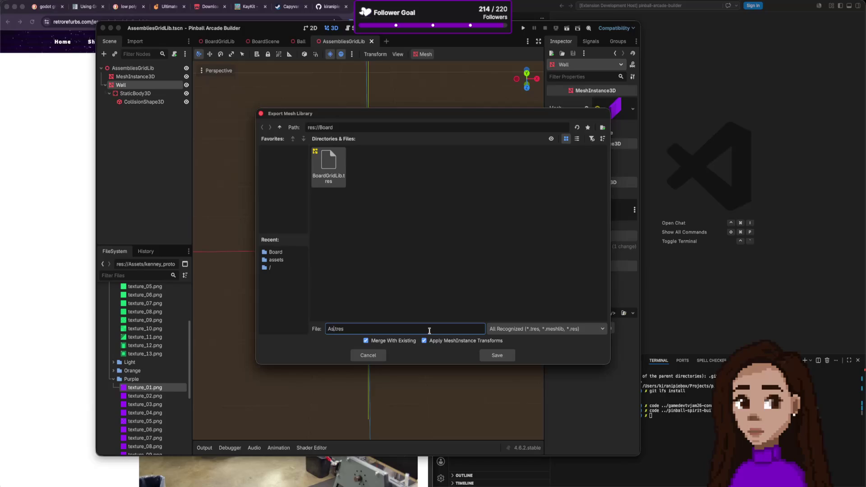
pyautogui.write('iesG')
pyautogui.write('rid')
pyautogui.press('Return')
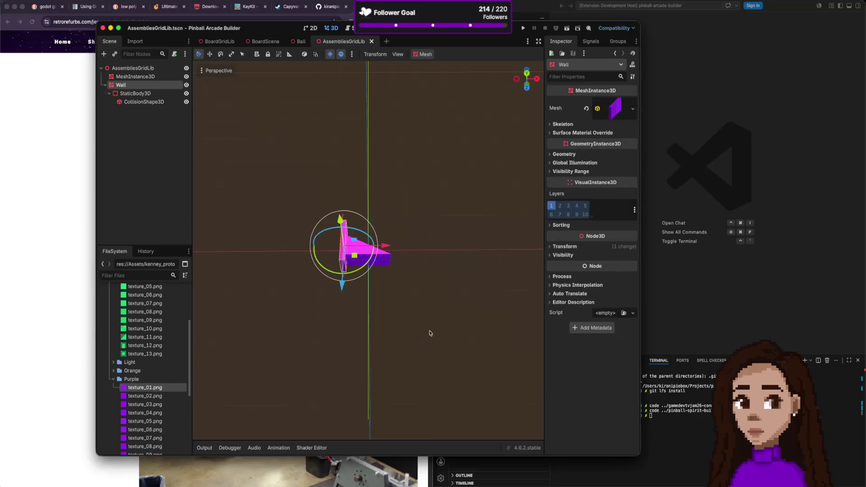
# - In BoardScene, load a mesh library from the Board folder onto the Assemblies GridMap
pyautogui.click(219, 41)
pyautogui.click(268, 41)
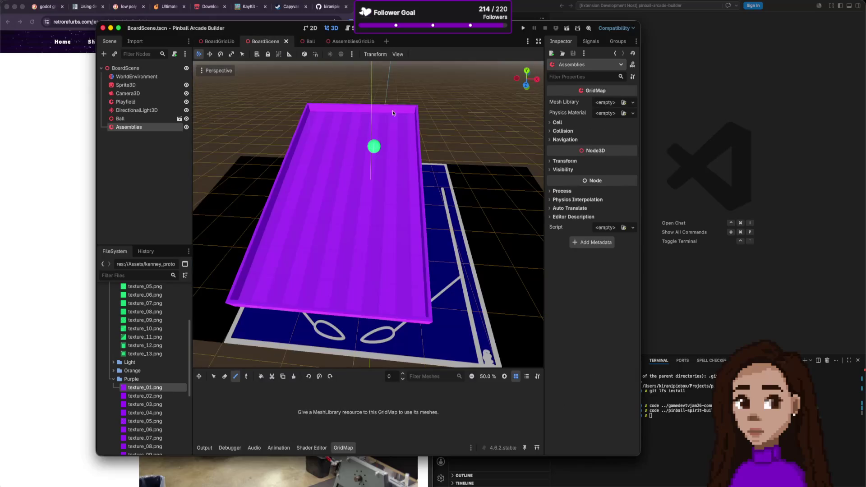
pyautogui.click(633, 102)
pyautogui.click(605, 141)
pyautogui.doubleClick(363, 165)
pyautogui.doubleClick(339, 168)
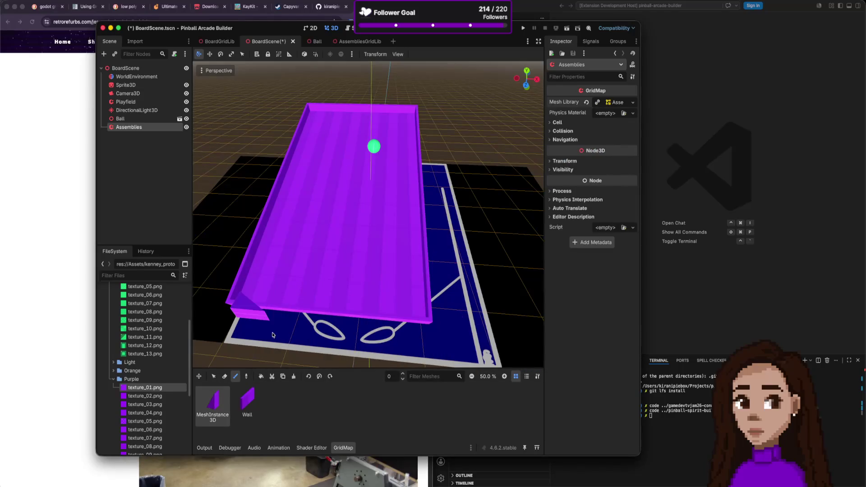
pyautogui.scroll(10, 341, 218)
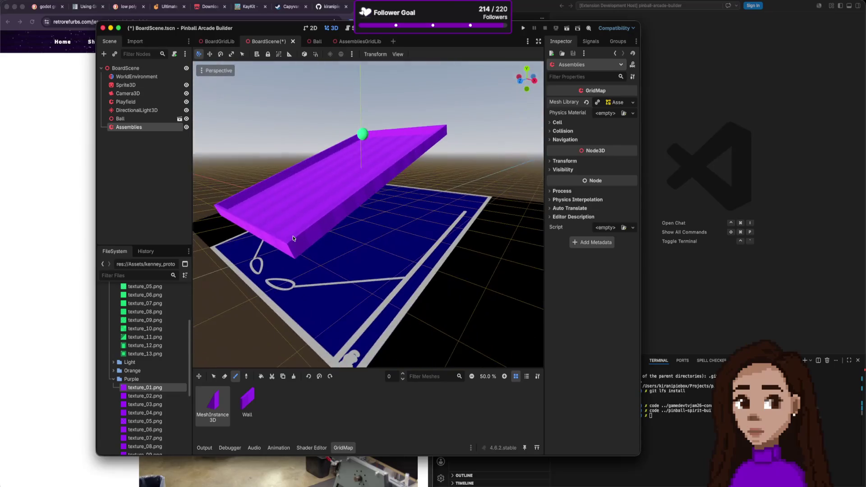
pyautogui.scroll(10, 364, 187)
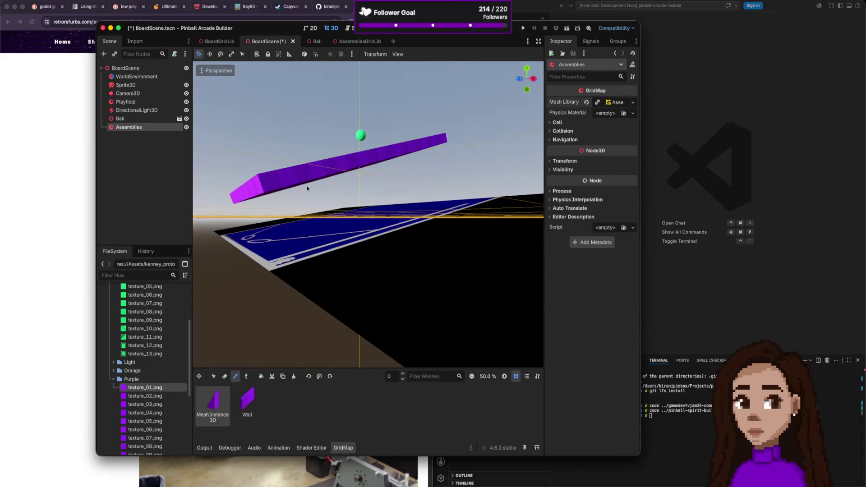
# - Copy Playfield's properties and paste them onto the Assemblies GridMap
pyautogui.click(142, 101)
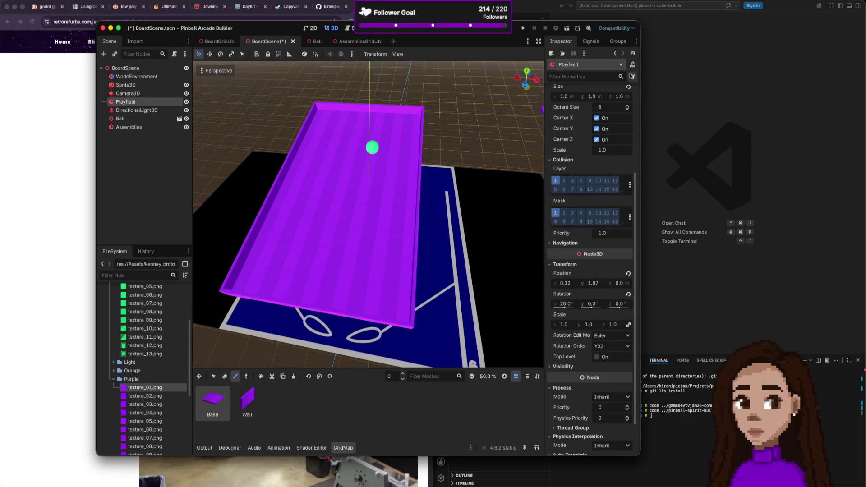
pyautogui.click(633, 76)
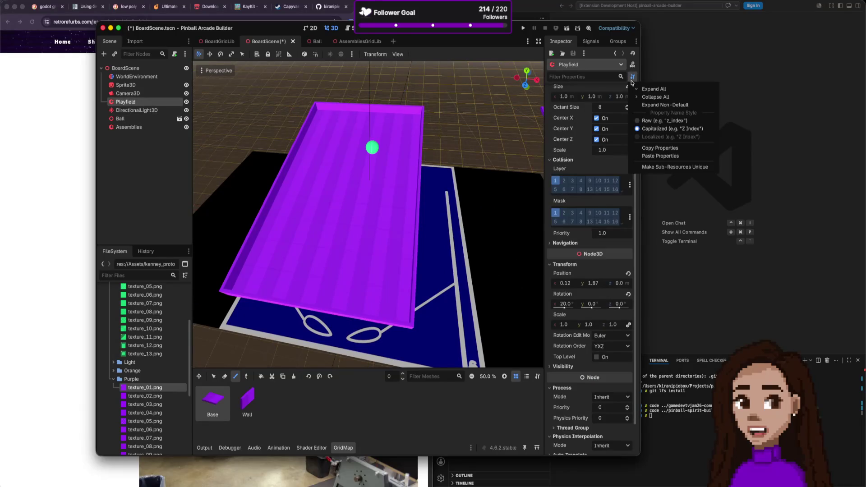
pyautogui.click(658, 148)
pyautogui.click(151, 127)
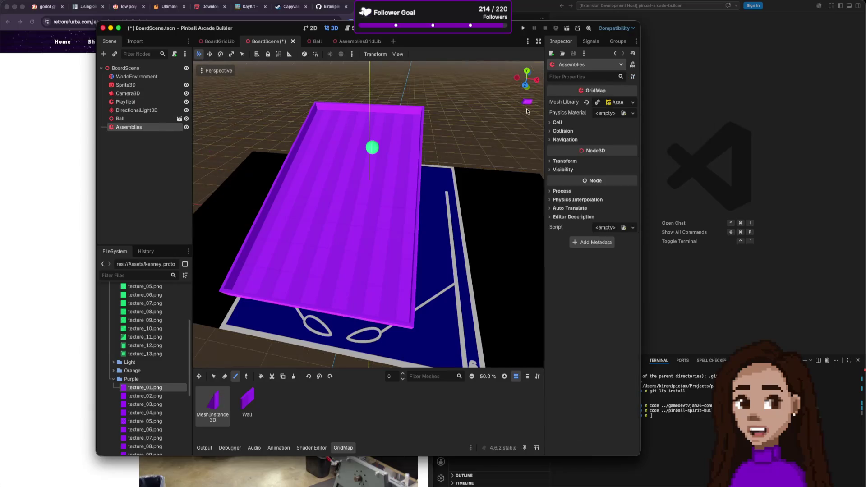
pyautogui.click(632, 77)
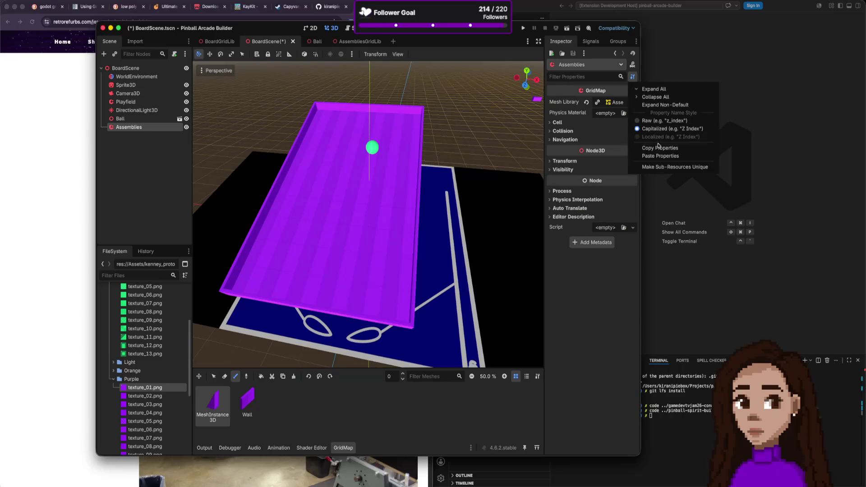
pyautogui.click(659, 155)
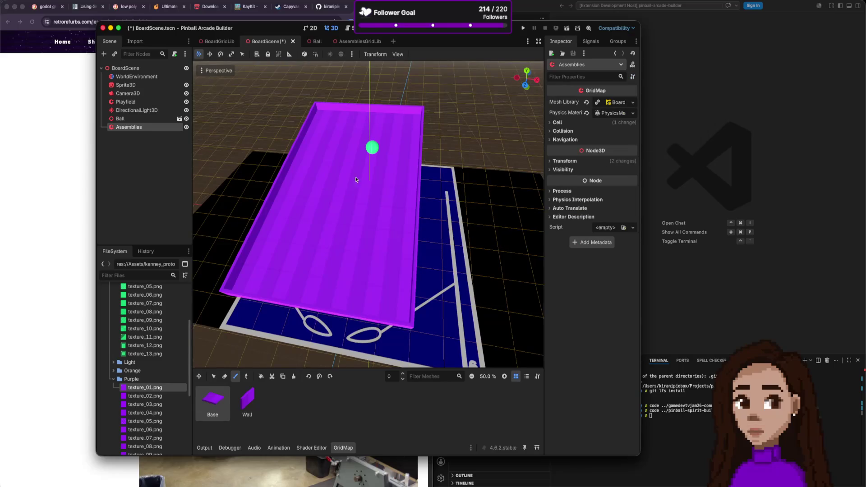
pyautogui.scroll(-5, 299, 236)
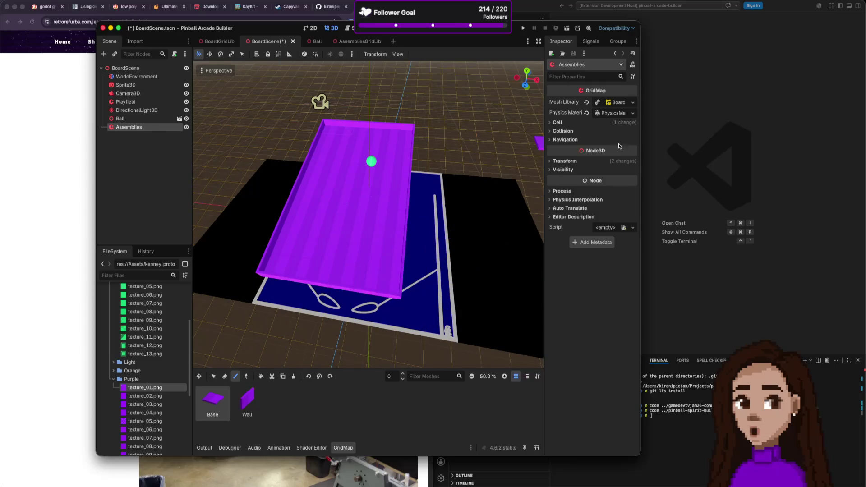
# - Load res://Board/AssembliesGridLib.tres as the Assemblies GridMap's mesh library
pyautogui.click(633, 103)
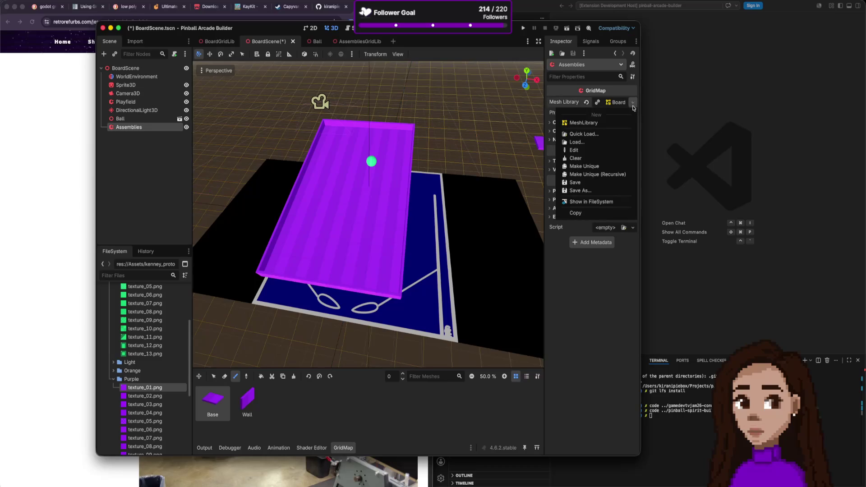
pyautogui.click(589, 144)
pyautogui.doubleClick(363, 164)
pyautogui.click(332, 166)
pyautogui.doubleClick(331, 165)
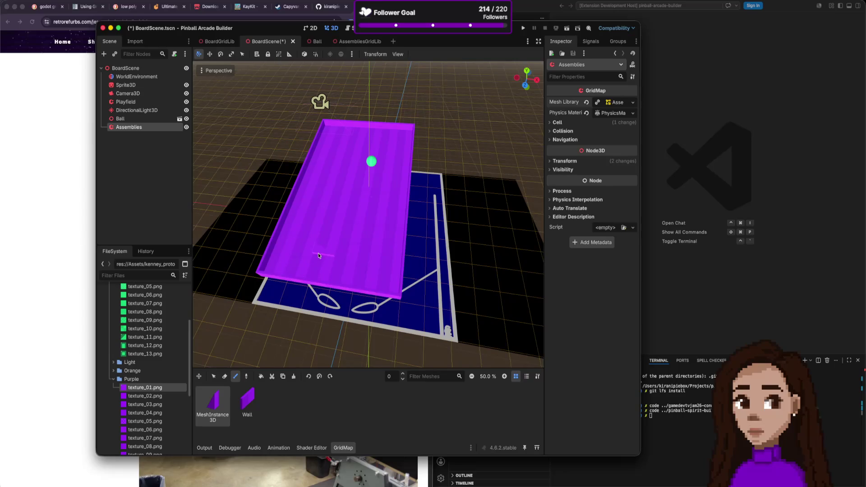
pyautogui.hscroll(-5, 329, 253)
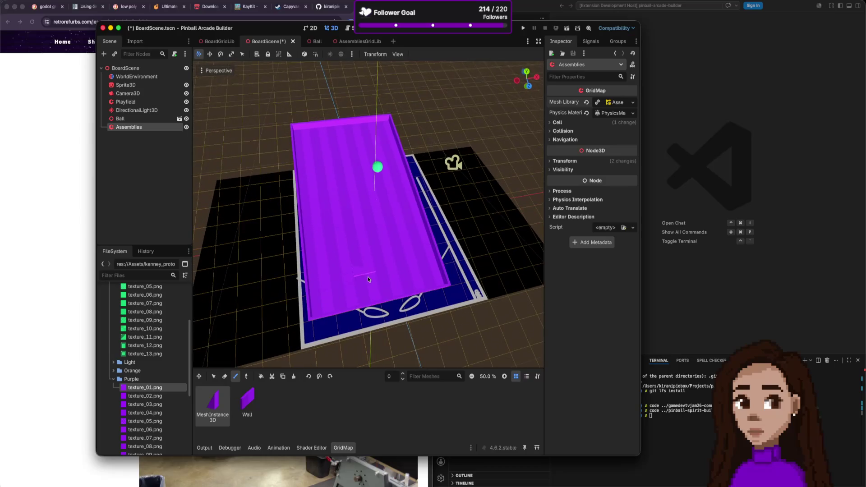
pyautogui.scroll(-2, 361, 280)
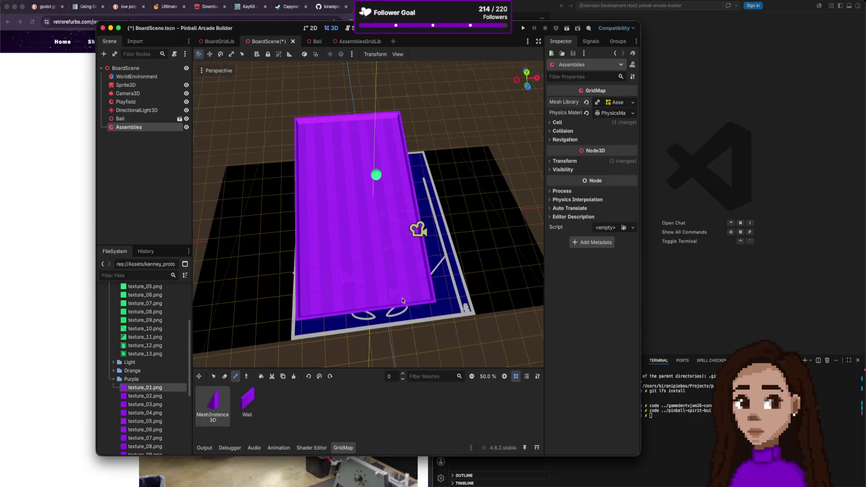
# - Try out different GridMap piece orientations by rotating the preview around several axes
pyautogui.click(307, 377)
pyautogui.click(309, 377)
pyautogui.click(320, 376)
pyautogui.click(319, 376)
pyautogui.click(320, 377)
pyautogui.click(320, 376)
pyautogui.click(331, 376)
pyautogui.click(331, 376)
# - Try the Erase tool, then select the Wall piece and return to Paint mode
pyautogui.click(224, 376)
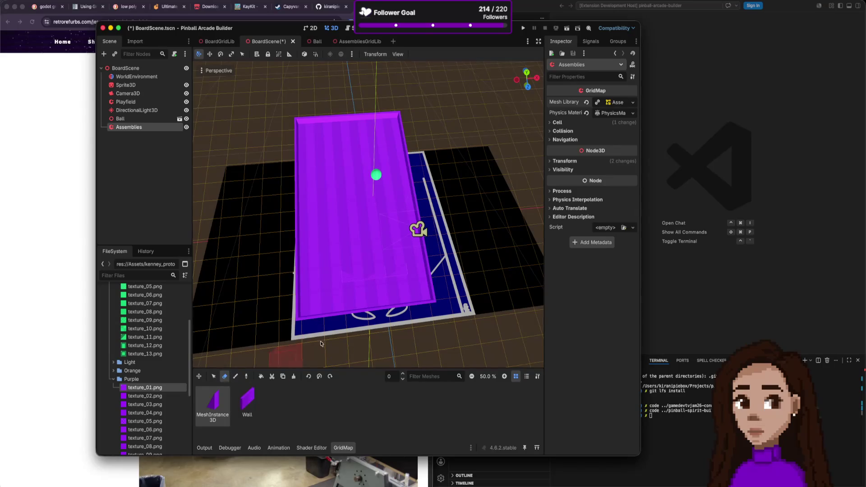
pyautogui.scroll(5, 406, 316)
pyautogui.scroll(-5, 397, 302)
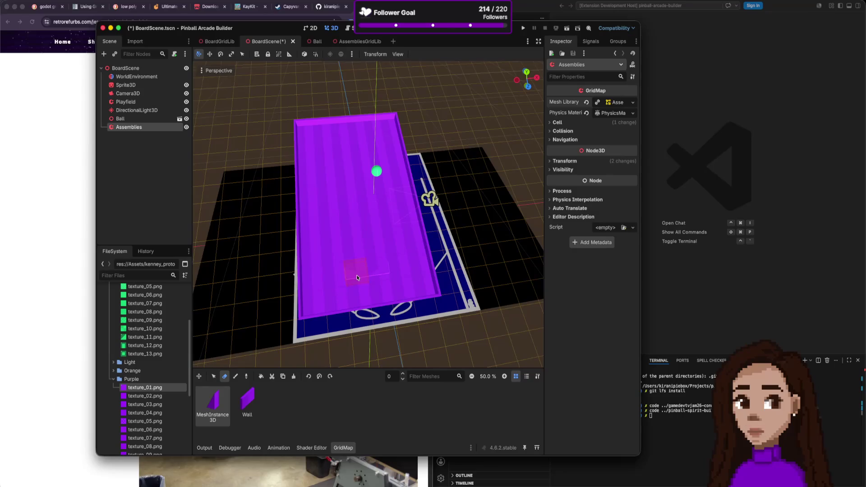
pyautogui.click(247, 403)
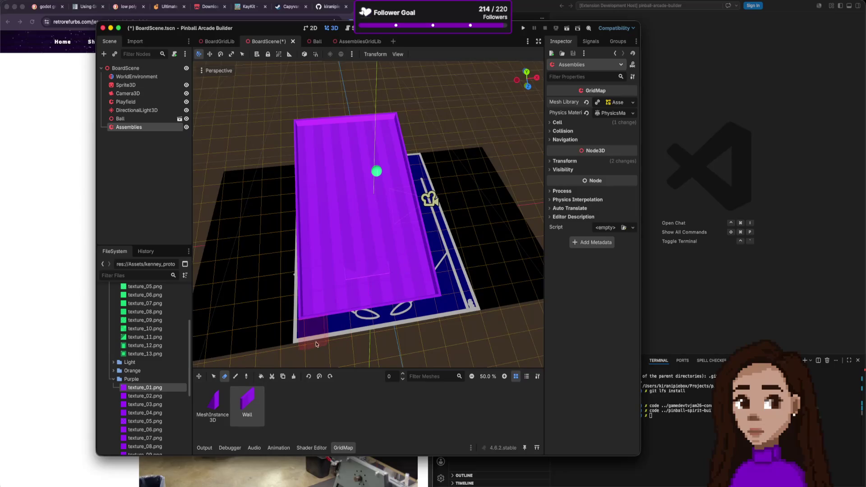
pyautogui.click(237, 376)
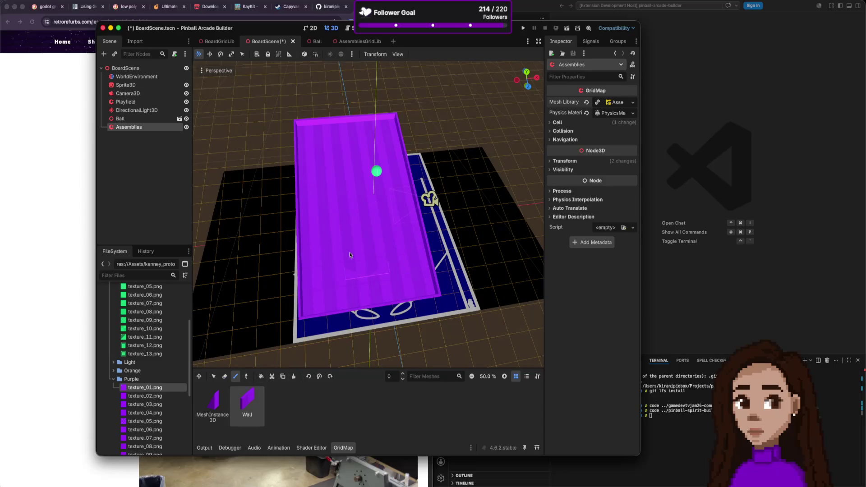
pyautogui.moveTo(339, 238)
pyautogui.mouseDown()
pyautogui.moveTo(349, 220)
pyautogui.moveTo(400, 197)
pyautogui.moveTo(378, 118)
pyautogui.moveTo(353, 139)
pyautogui.moveTo(352, 69)
pyautogui.mouseUp()
# - Inspect the Wall in AssembliesGridLib, then rotate the wall piece in BoardScene's GridMap
pyautogui.click(356, 42)
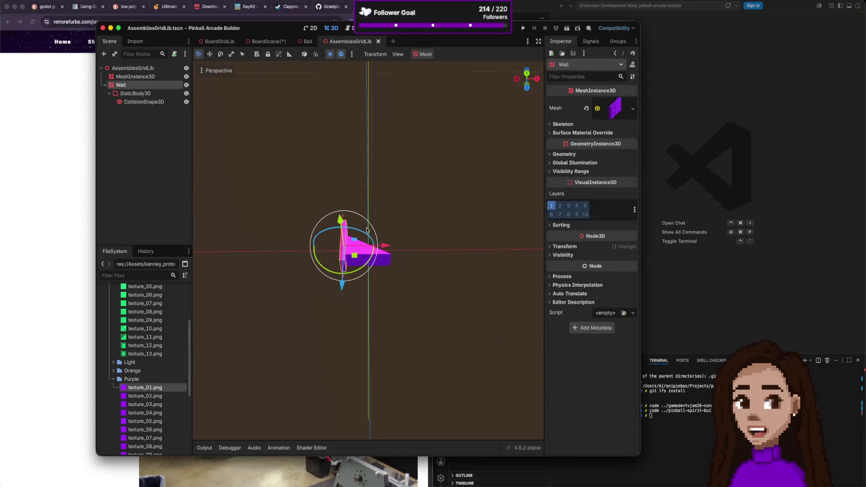
pyautogui.moveTo(351, 258)
pyautogui.mouseDown()
pyautogui.moveTo(402, 211)
pyautogui.moveTo(411, 214)
pyautogui.moveTo(354, 231)
pyautogui.mouseUp()
pyautogui.click(266, 41)
pyautogui.moveTo(433, 194)
pyautogui.mouseDown()
pyautogui.moveTo(442, 208)
pyautogui.moveTo(423, 221)
pyautogui.moveTo(426, 248)
pyautogui.moveTo(409, 242)
pyautogui.moveTo(366, 255)
pyautogui.moveTo(380, 256)
pyautogui.mouseUp()
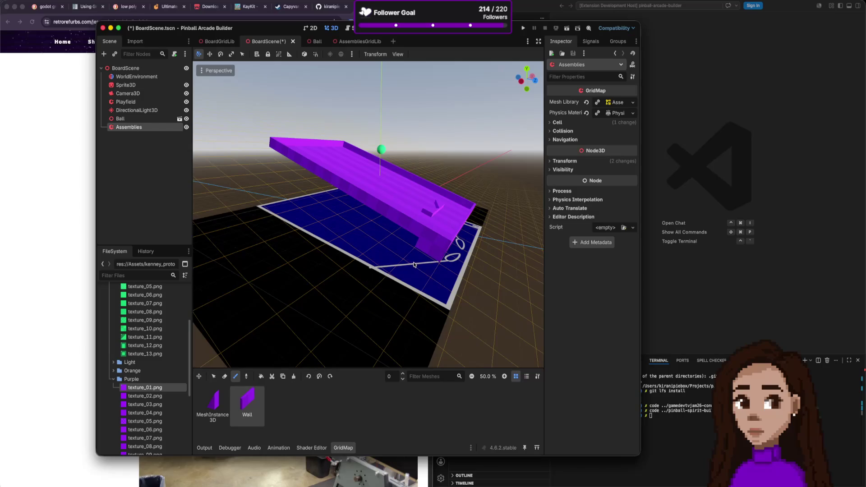
pyautogui.click(319, 376)
pyautogui.hscroll(5, 395, 224)
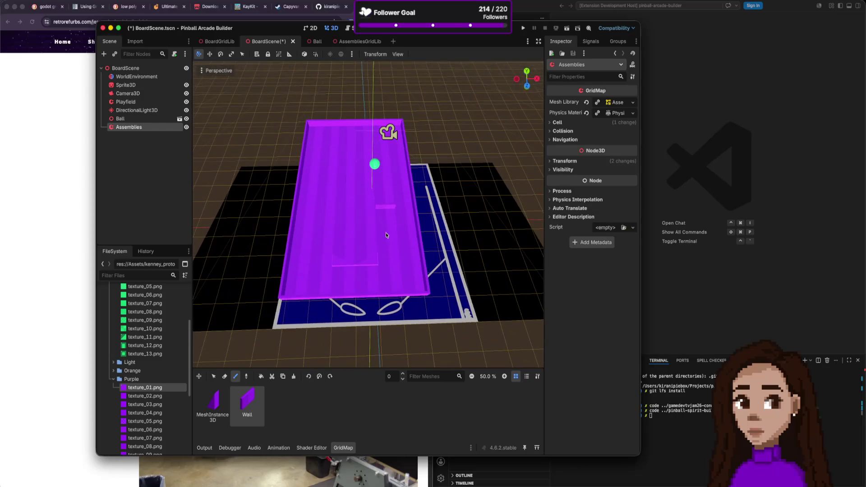